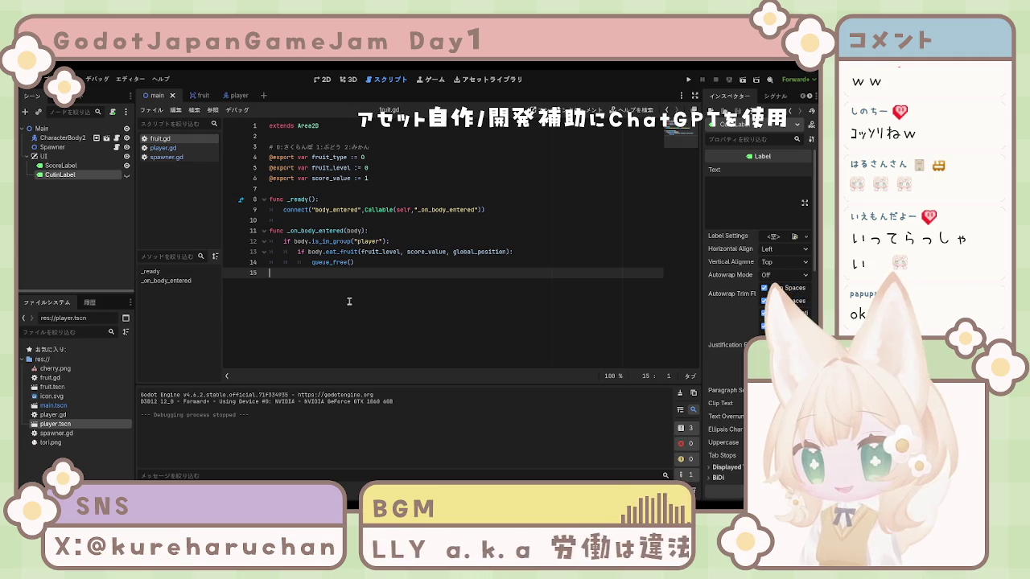
- Return the caret to the end of the queue_free line in fruit.gd
key(Left)
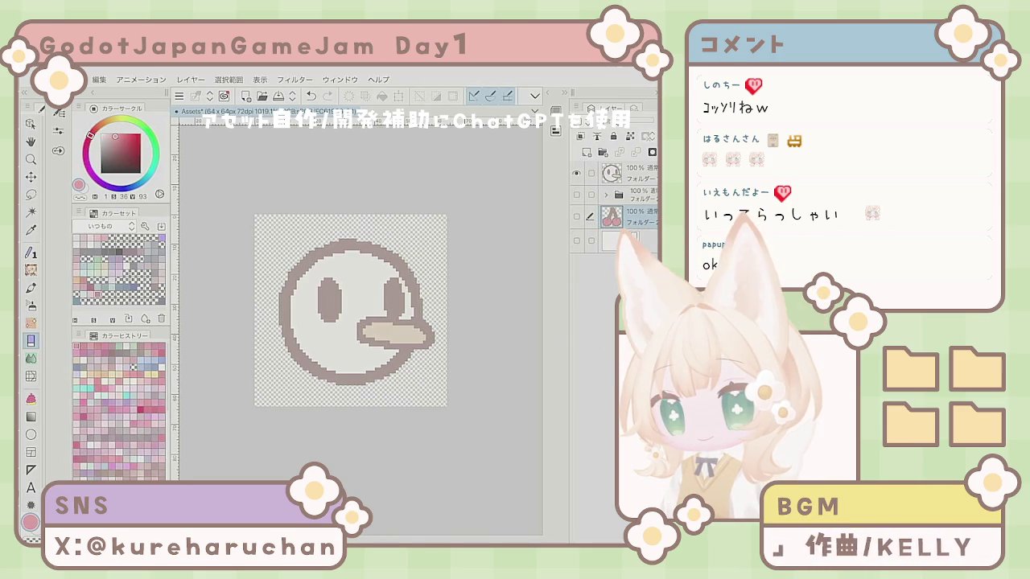
- Hide the pixel-art face folder, then toggle the cherry layer's visibility until it ends up hidden
scroll(394, 313, up, 3)
scroll(322, 318, down, 2)
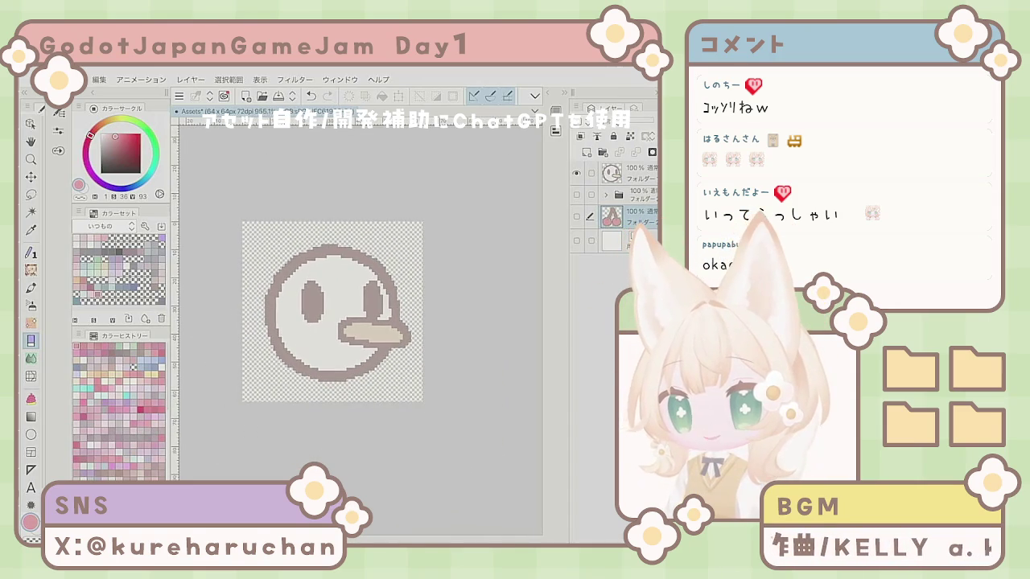
click(576, 173)
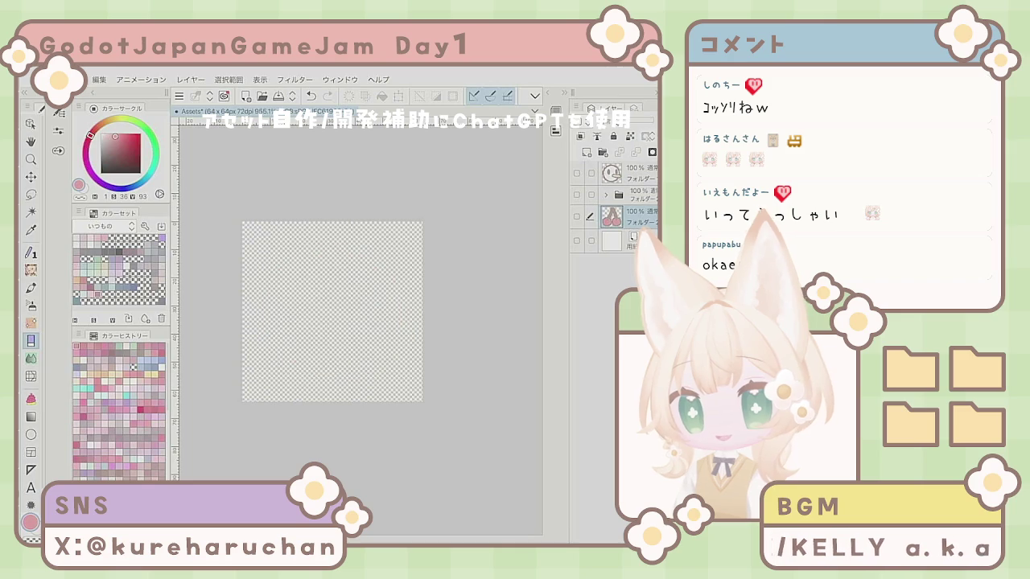
click(576, 217)
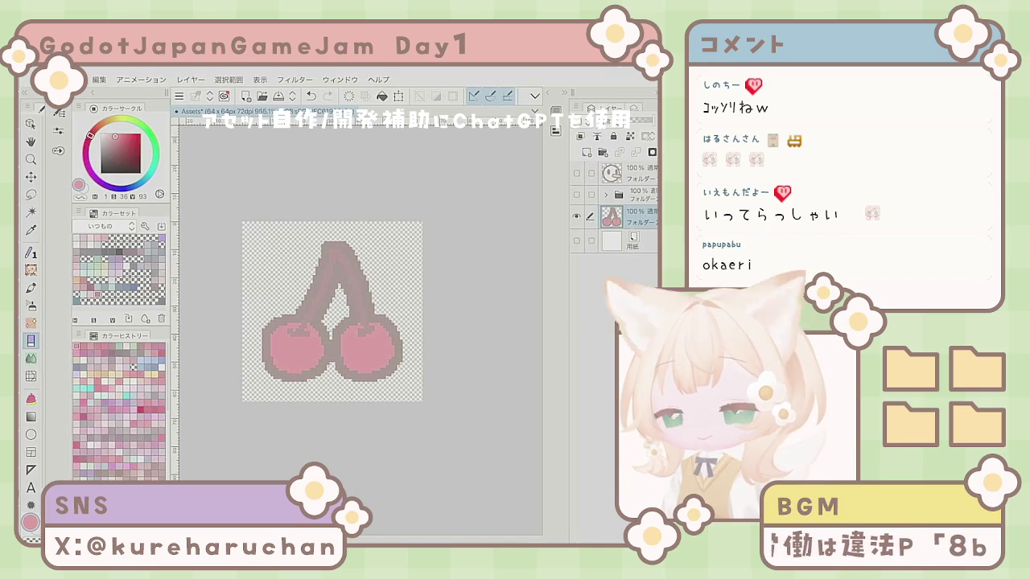
click(576, 217)
click(576, 217)
click(576, 216)
click(576, 216)
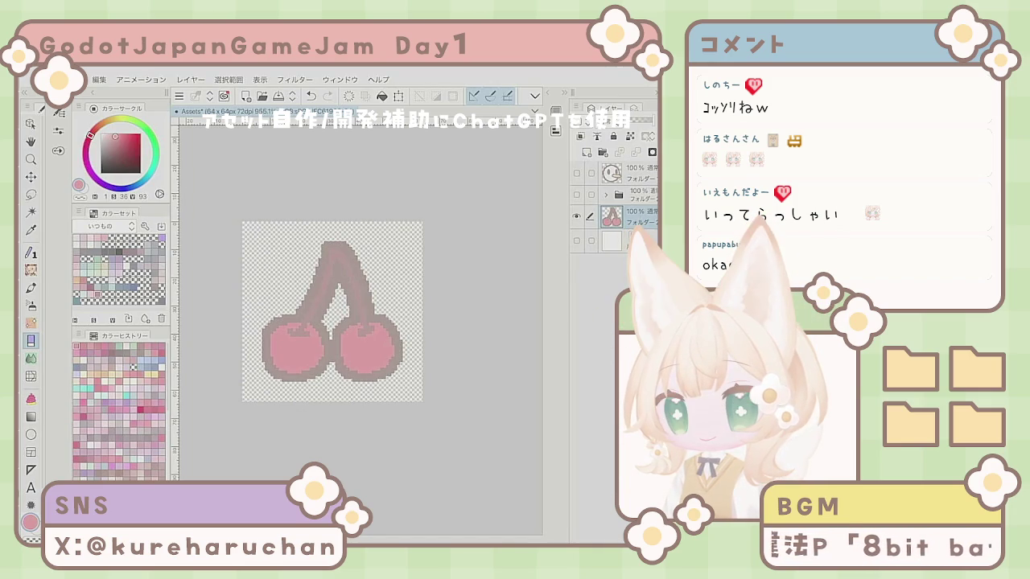
click(576, 217)
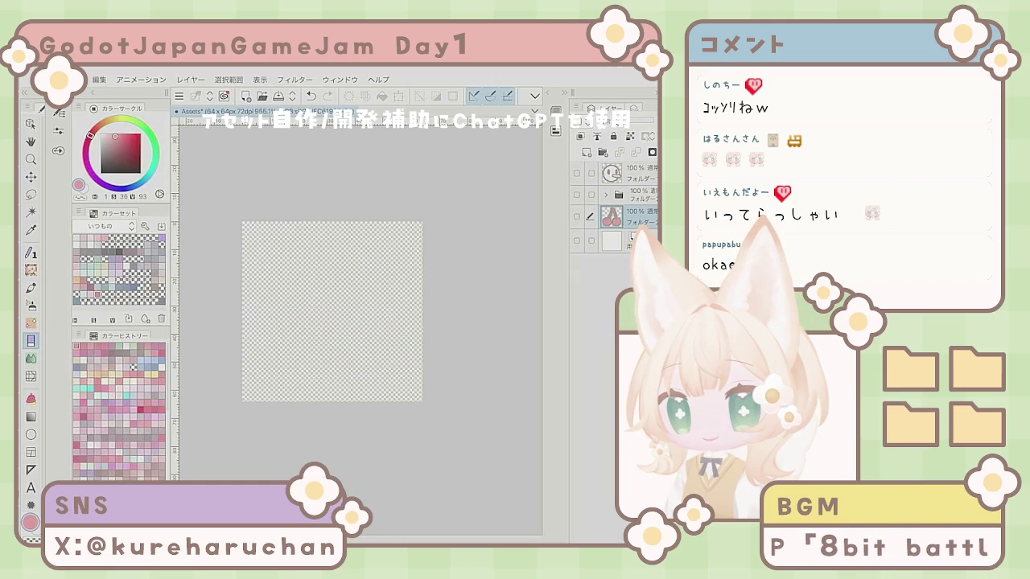
- Move the folder below the cherry layer, keeping the cherry drawing hidden
drag(636, 195, 636, 219)
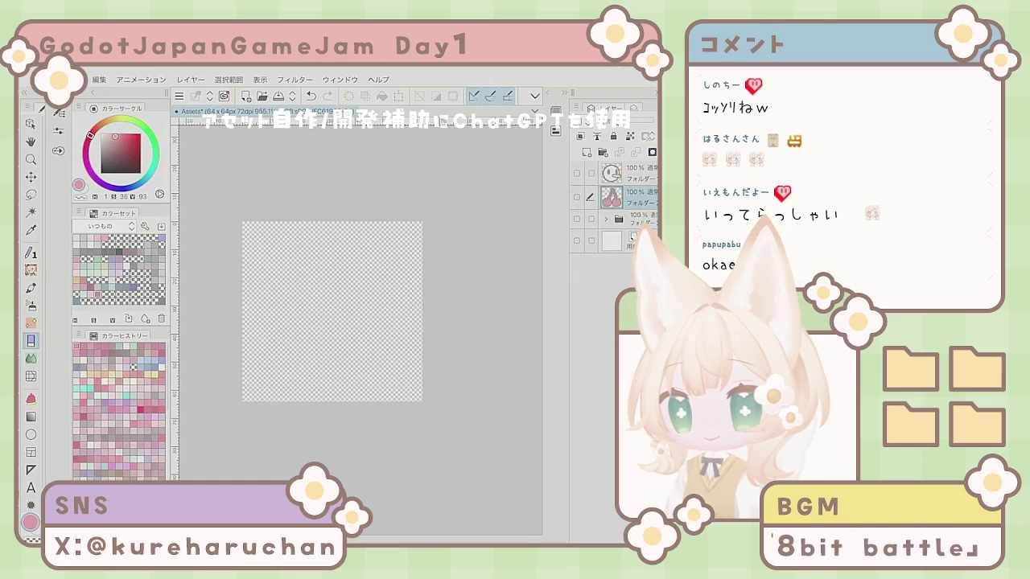
click(576, 194)
click(576, 195)
- Create a layer folder with a grey Border effect, show the Paper layer, and add a raster layer
click(616, 152)
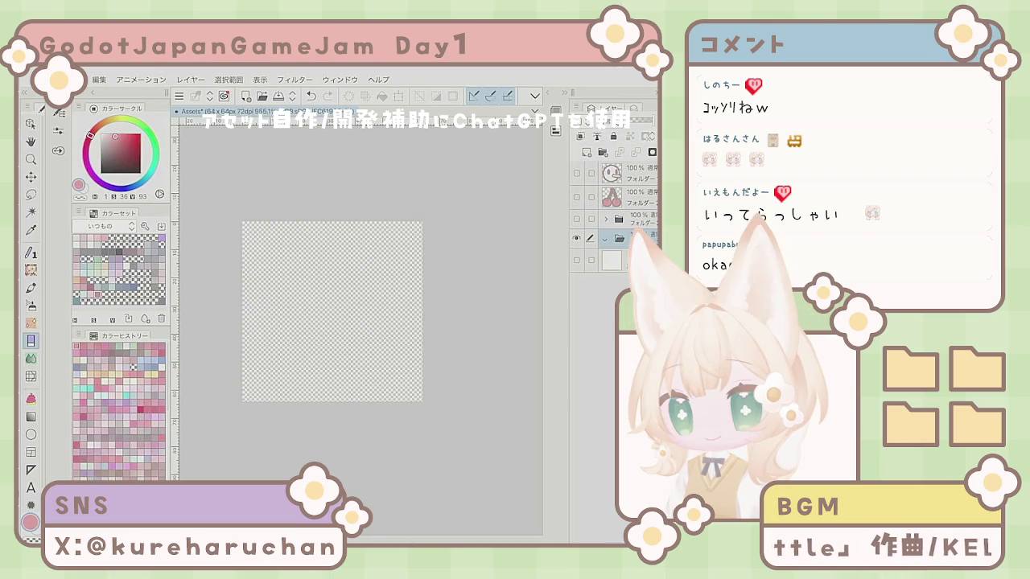
click(623, 108)
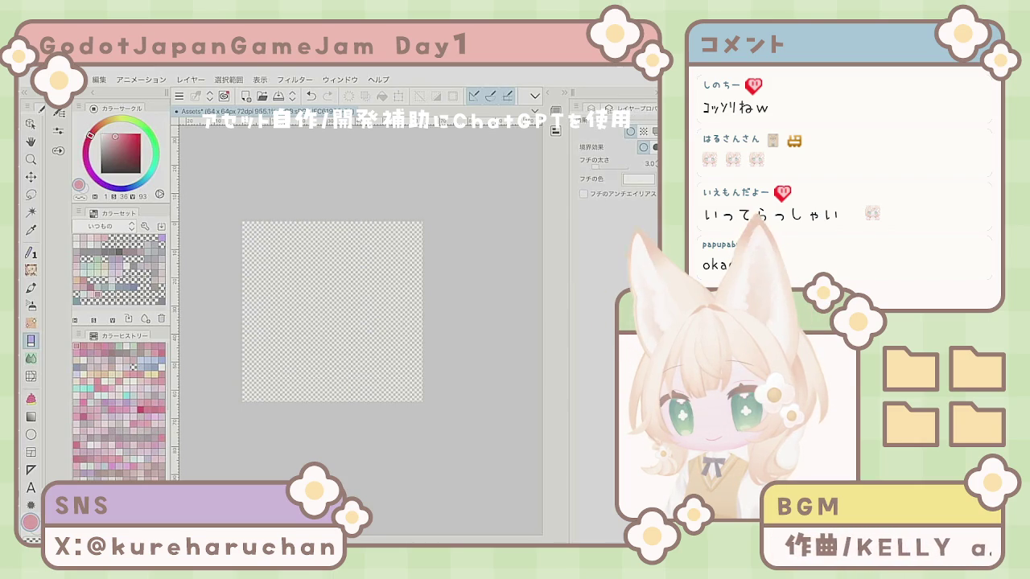
click(638, 178)
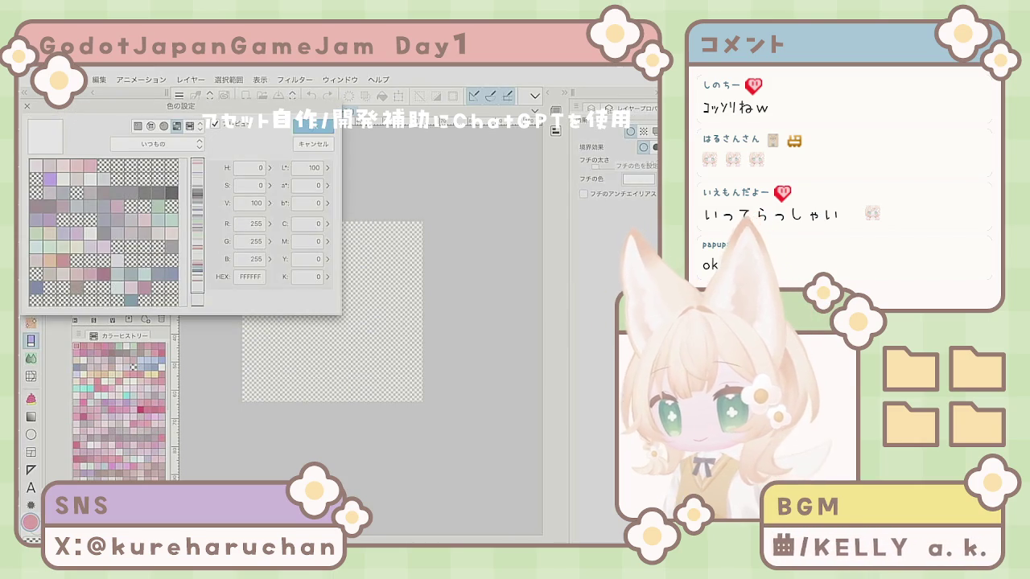
click(314, 122)
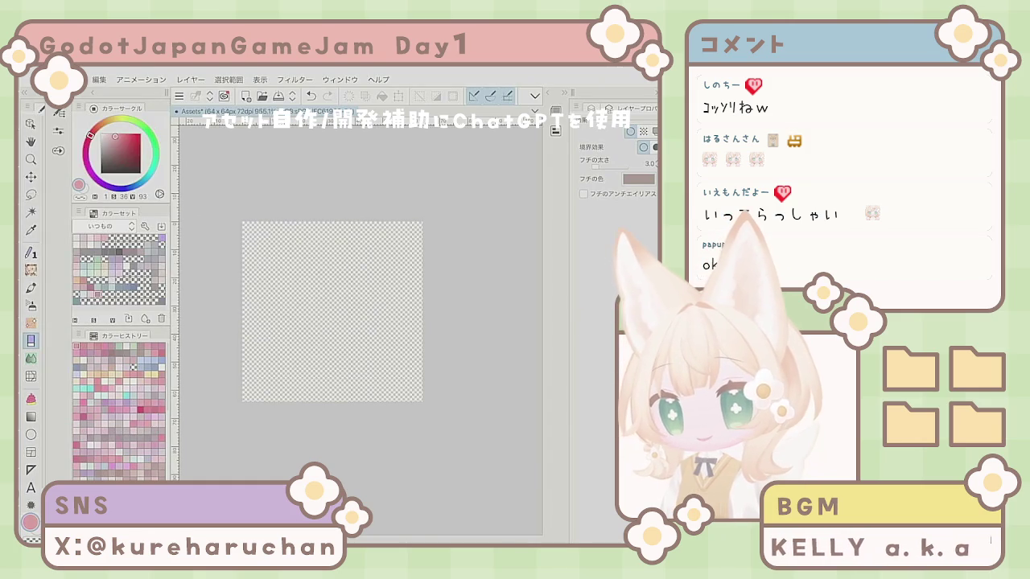
click(612, 108)
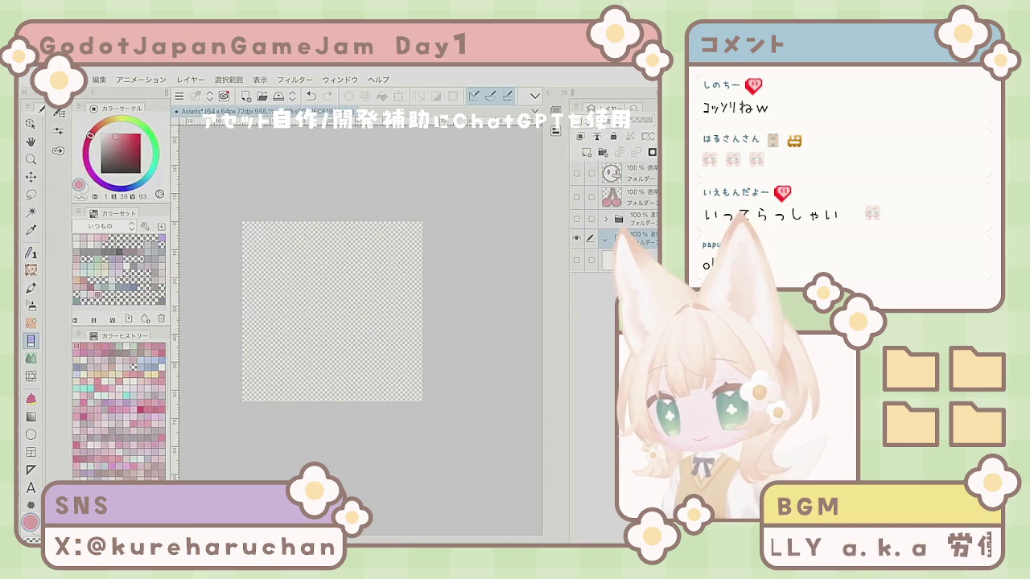
click(576, 260)
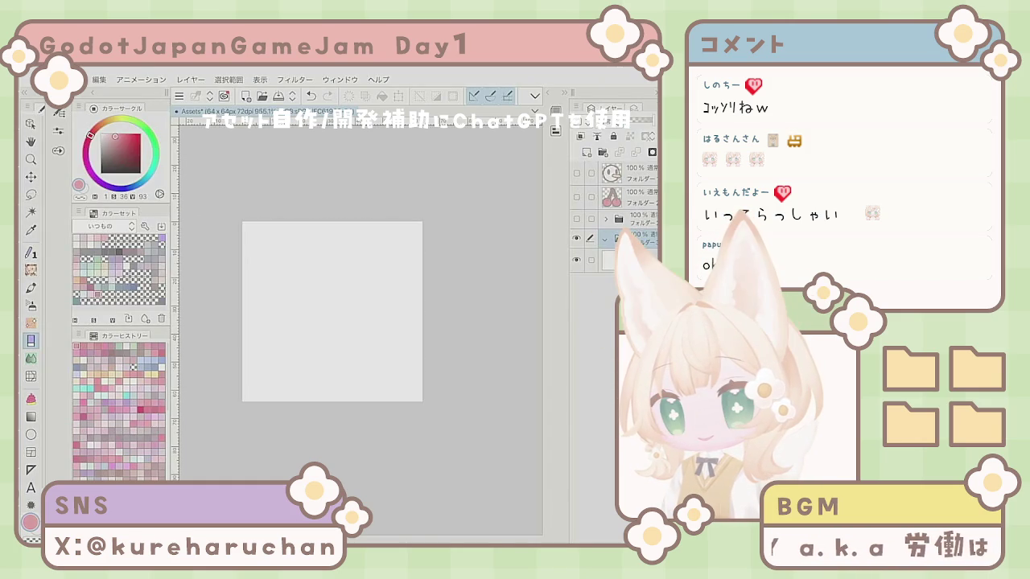
key(ctrl+shift+n)
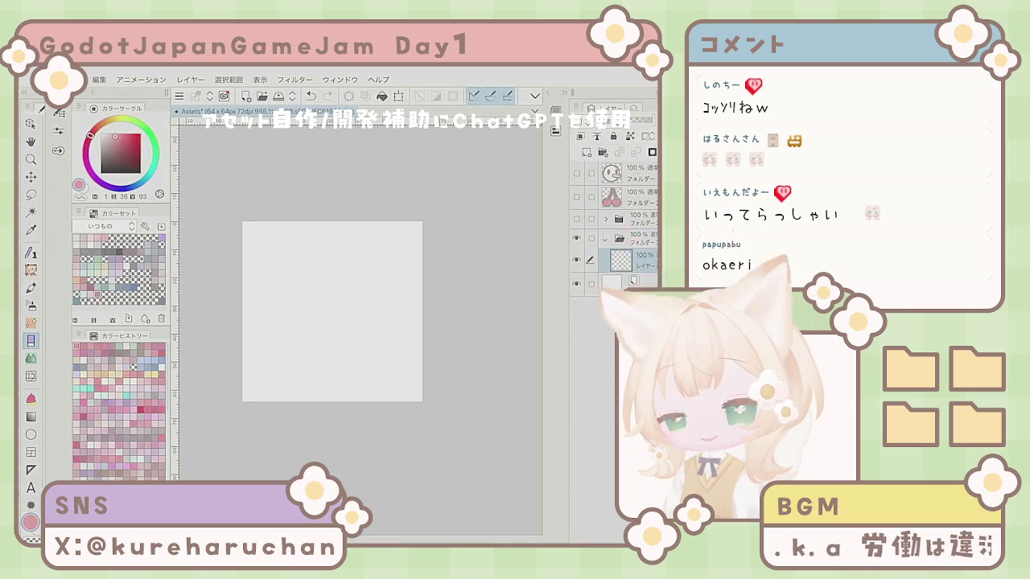
- With the Pencil, sketch a trial stroke and a pink outlined circle, then undo them
key(p)
click(323, 270)
drag(323, 269, 370, 270)
click(311, 95)
click(349, 302)
drag(332, 237, 330, 316)
mouse_move(306, 266)
mouse_down()
mouse_move(354, 290)
mouse_move(334, 294)
mouse_move(319, 278)
mouse_move(338, 291)
mouse_move(358, 287)
mouse_up()
drag(350, 290, 355, 299)
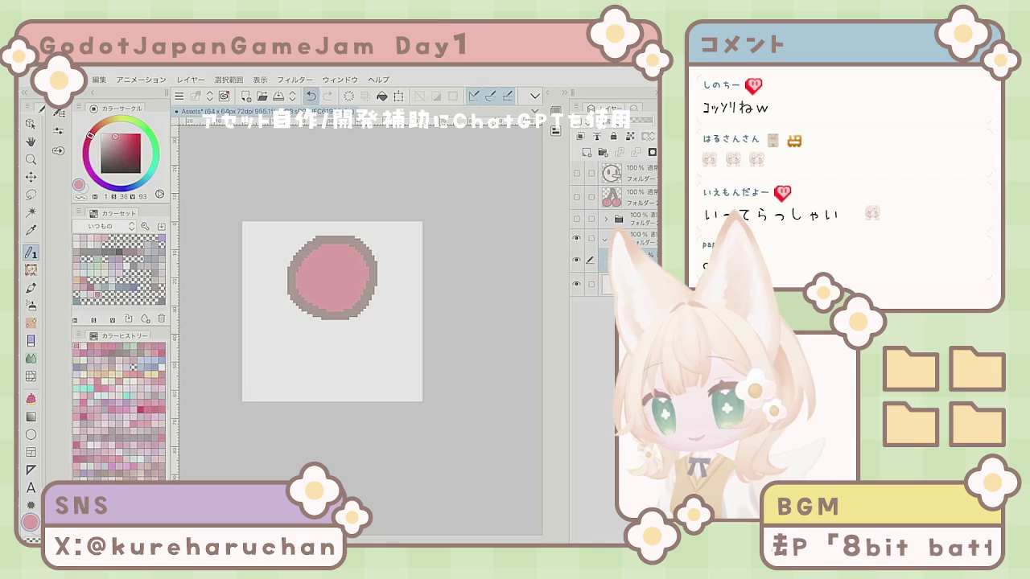
key(ctrl+z)
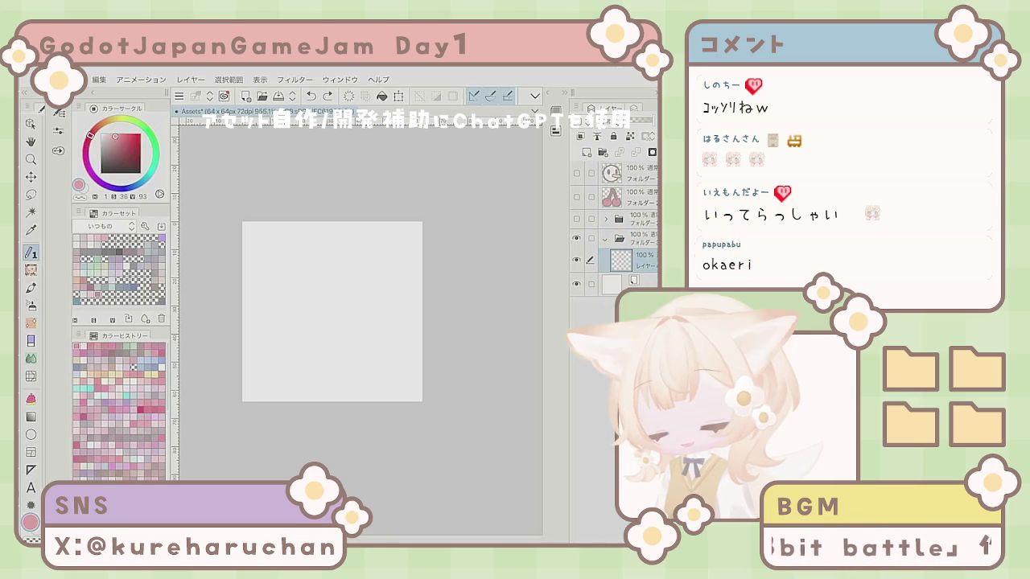
- Pick a deeper purple on the colour wheel and clear the trial purple circle and ring
click(111, 265)
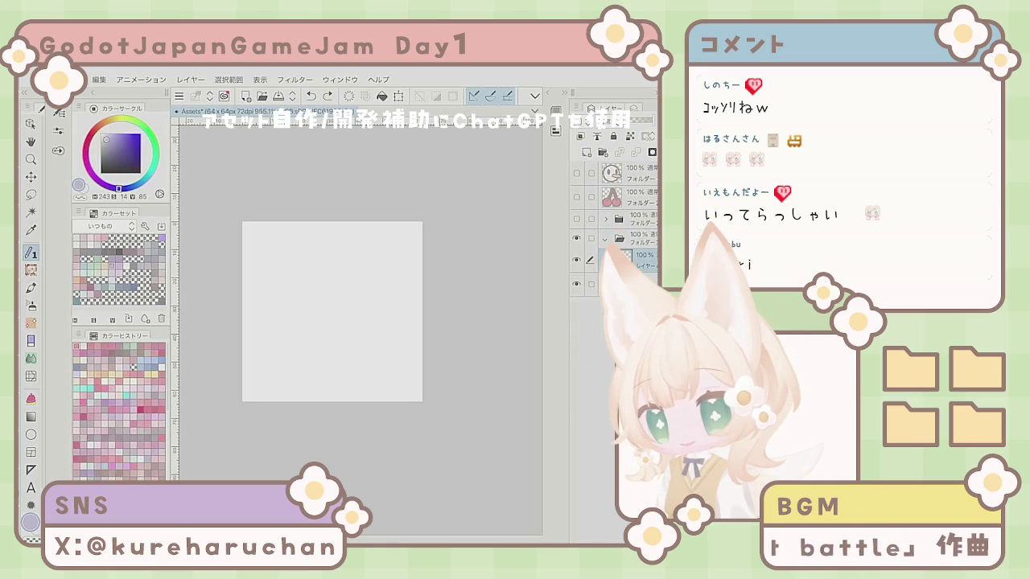
click(105, 186)
click(118, 138)
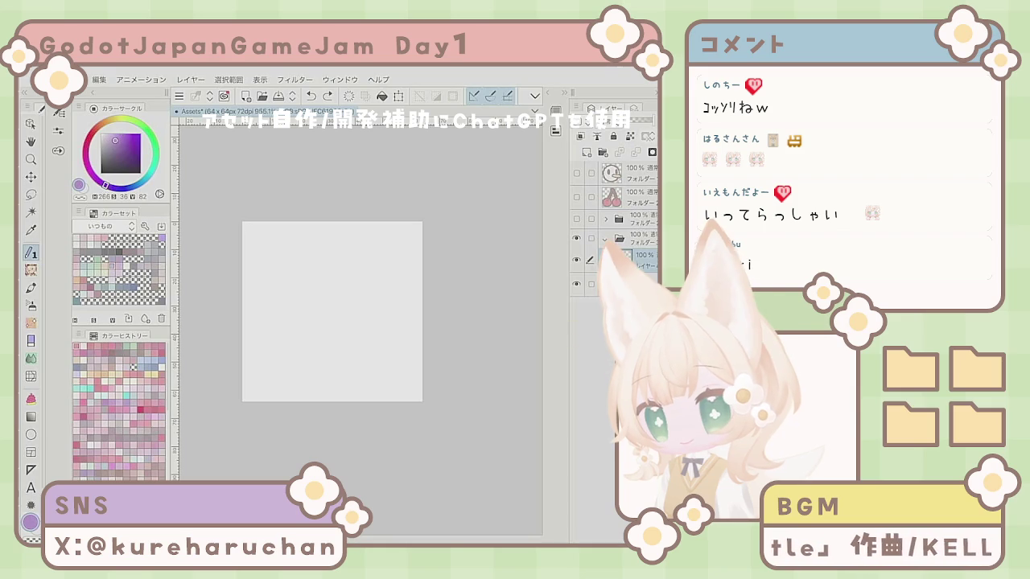
mouse_move(341, 341)
mouse_down()
mouse_move(362, 267)
mouse_move(332, 299)
mouse_up()
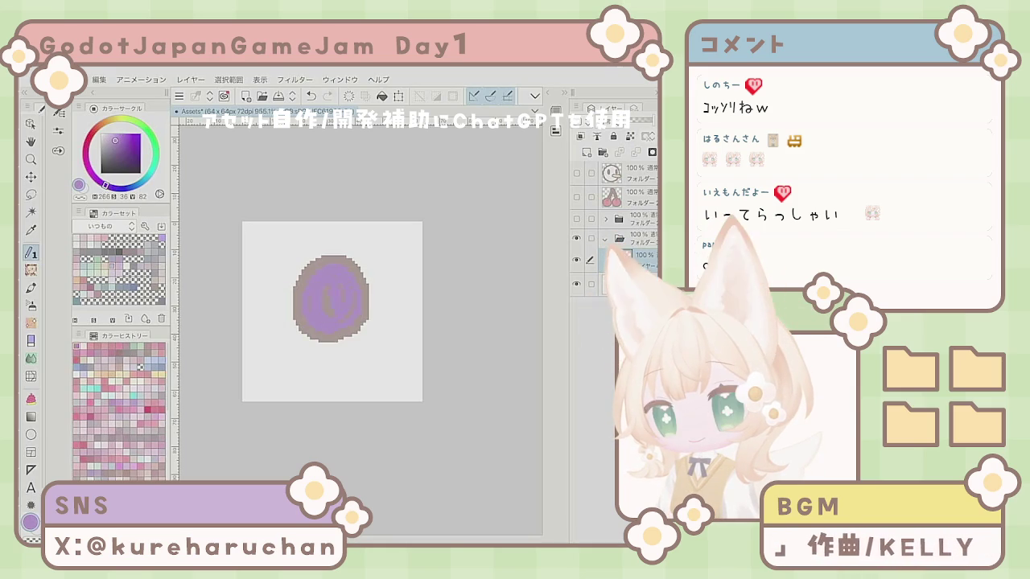
key(Delete)
mouse_move(326, 256)
mouse_down()
mouse_move(330, 354)
mouse_move(338, 256)
mouse_move(329, 313)
mouse_move(346, 306)
mouse_up()
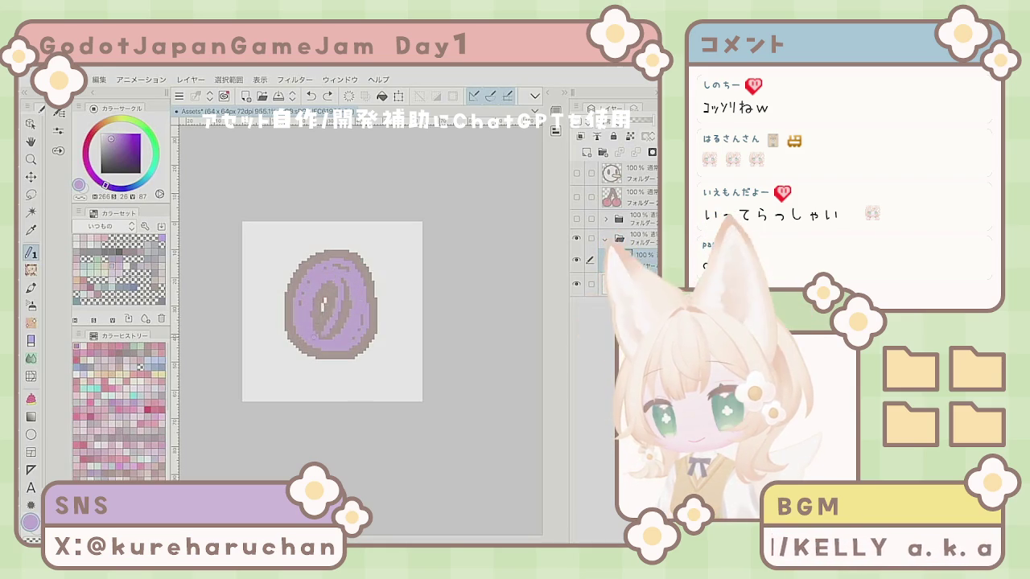
key(Delete)
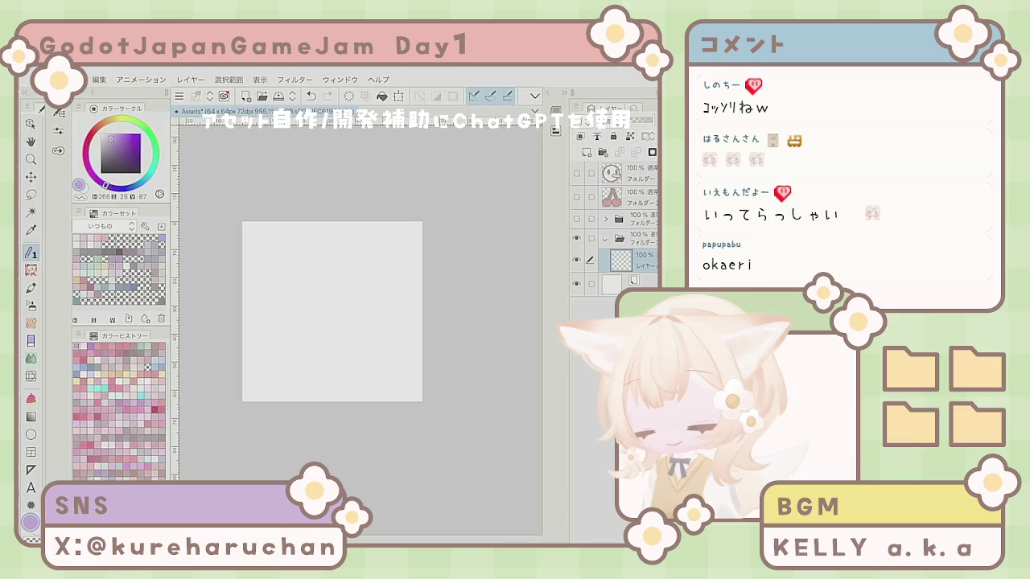
key(e)
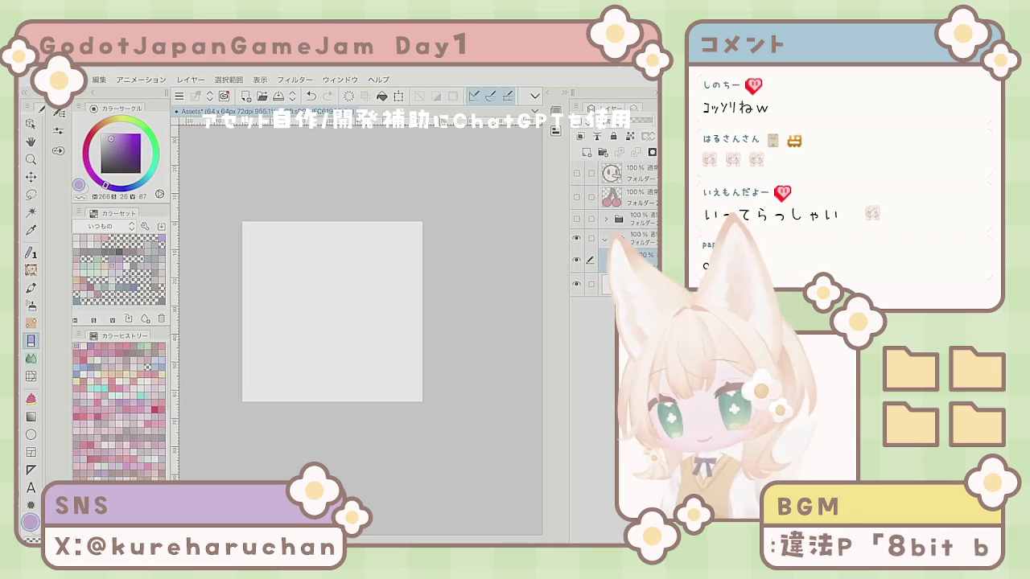
- Draw and fill a purple oval, rounding its lower right and extending the bottom into an egg
mouse_move(338, 276)
mouse_down()
mouse_move(304, 350)
mouse_move(342, 261)
mouse_move(314, 322)
mouse_up()
mouse_move(293, 266)
mouse_down()
mouse_move(318, 357)
mouse_move(326, 293)
mouse_move(318, 321)
mouse_move(334, 314)
mouse_move(362, 344)
mouse_move(332, 359)
mouse_up()
drag(345, 346, 357, 323)
drag(317, 360, 337, 362)
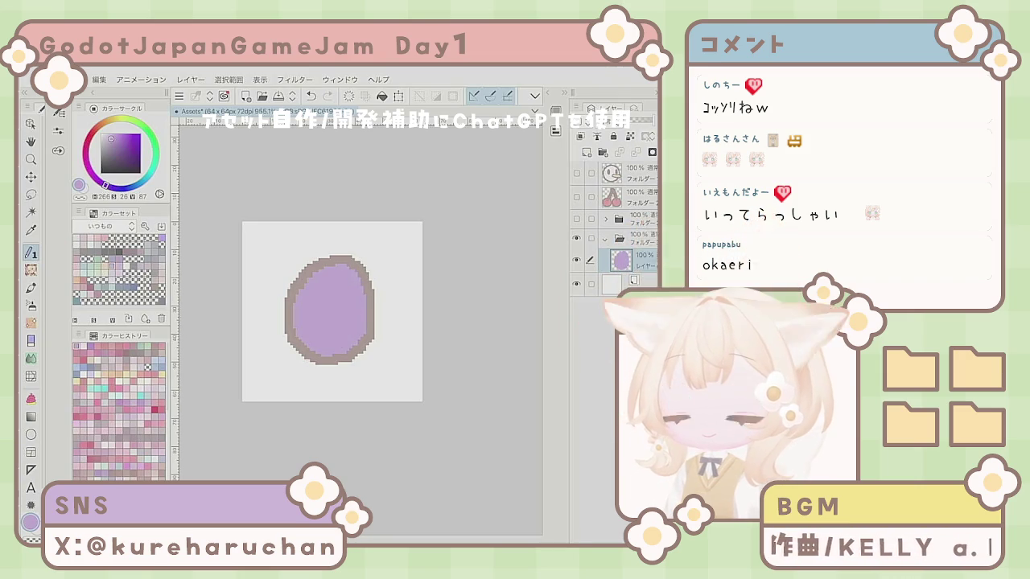
key(ctrl+t)
key(Escape)
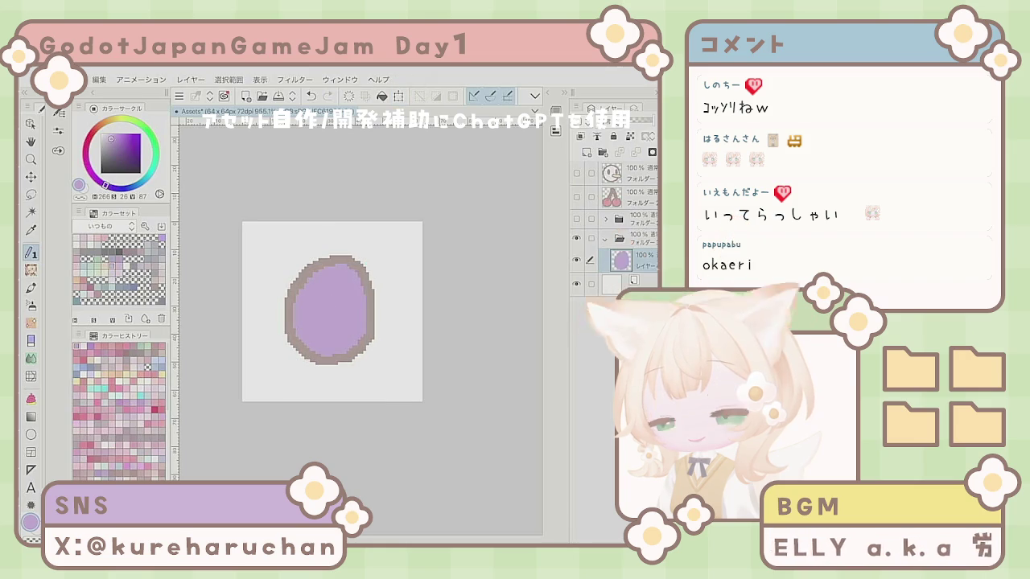
- Refine the egg's grey outline, paint out stray crescents, and show the cherry drawing on top
mouse_move(354, 246)
mouse_down()
mouse_move(265, 338)
mouse_move(334, 372)
mouse_up()
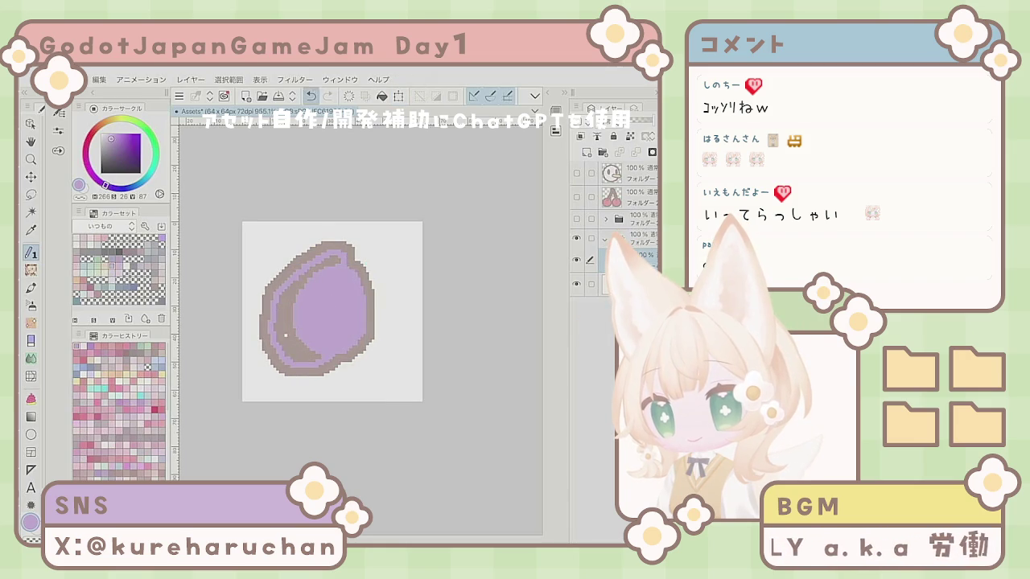
key(ctrl+z)
mouse_move(359, 258)
mouse_down()
mouse_move(313, 245)
mouse_move(346, 369)
mouse_up()
drag(310, 270, 290, 312)
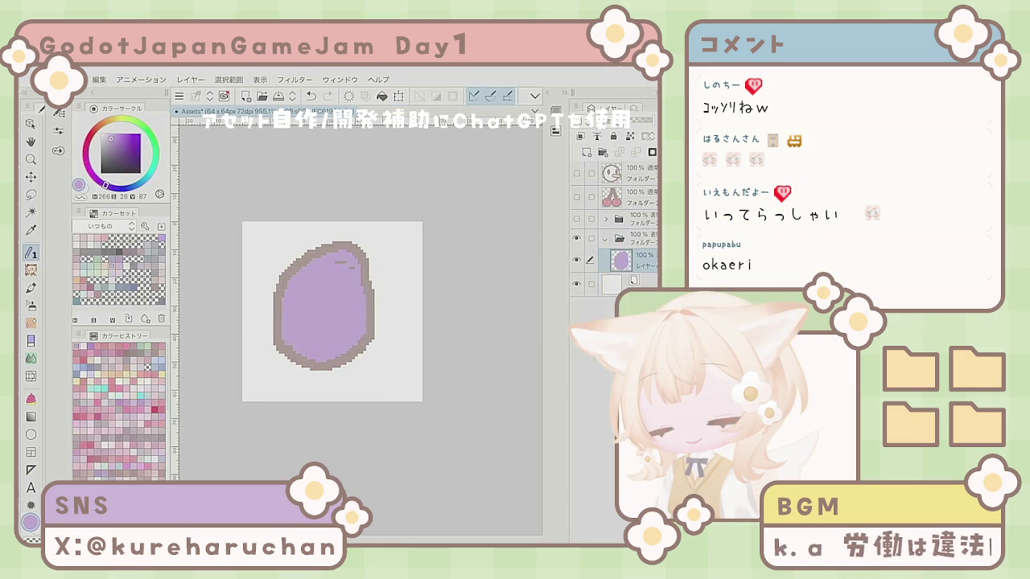
drag(367, 273, 346, 267)
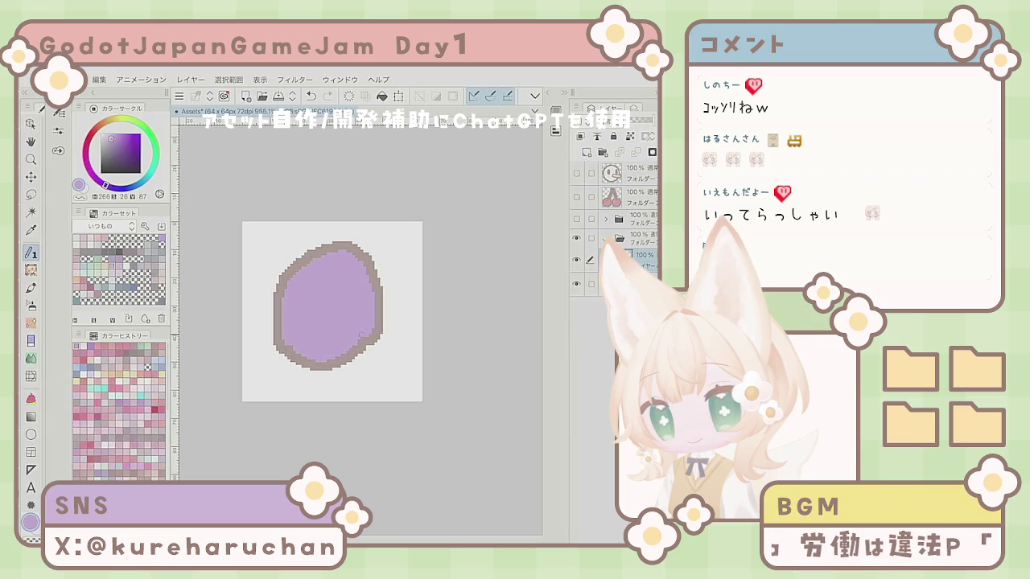
key(ctrl+z)
key(ctrl+z)
key(ctrl+z)
drag(331, 364, 360, 337)
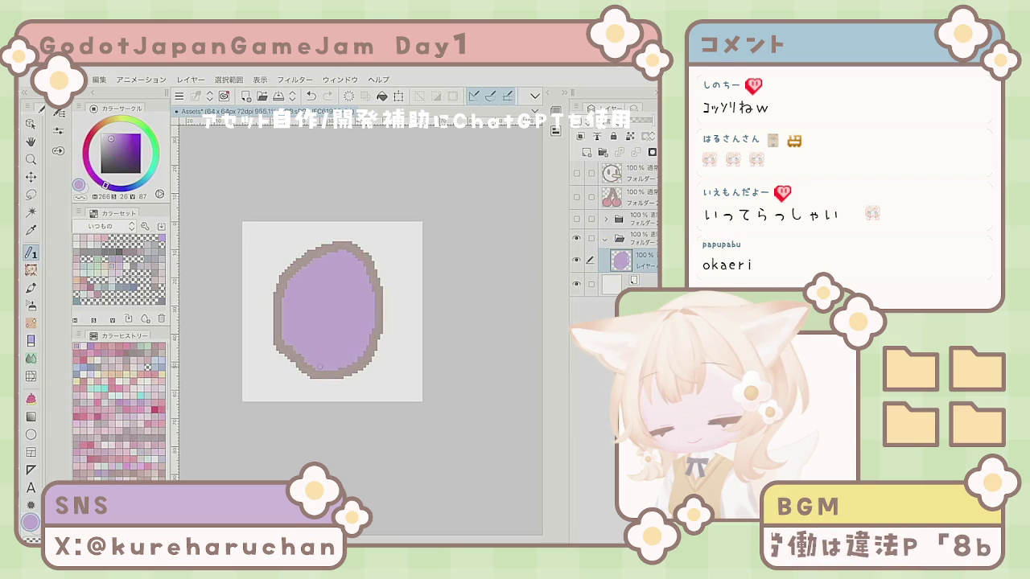
drag(311, 363, 318, 369)
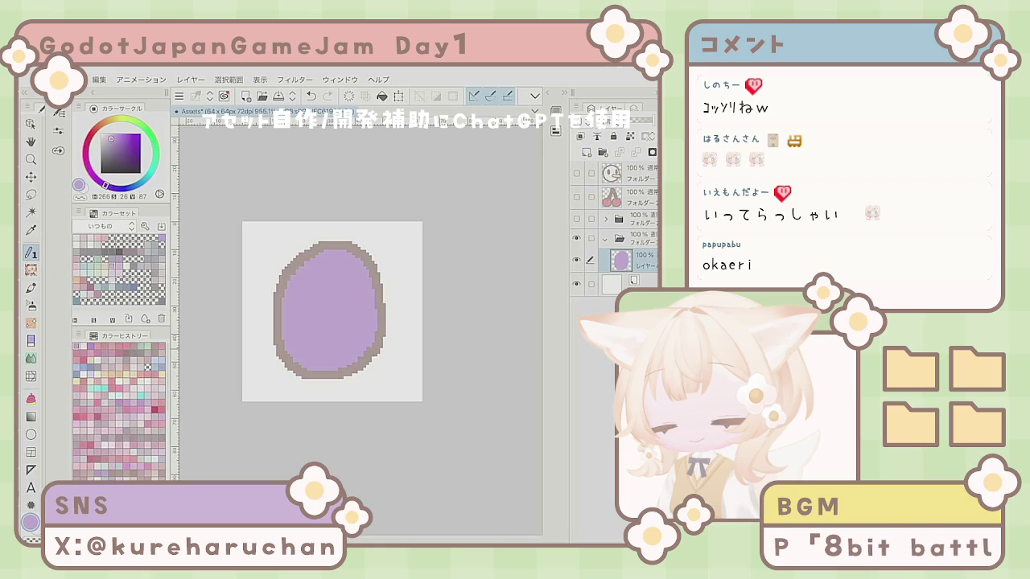
click(576, 196)
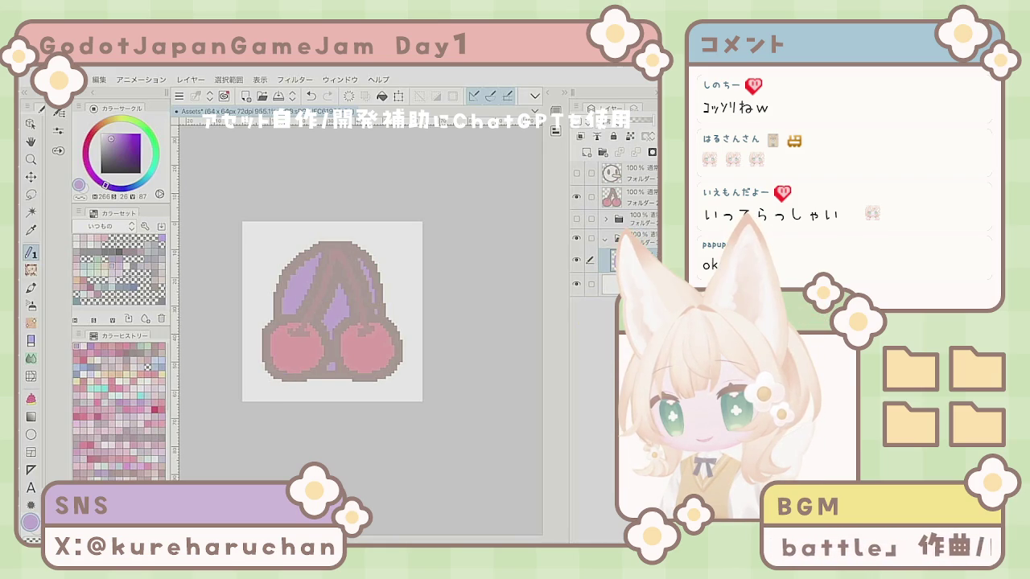
- Undo the purple fill between the cherry stems, redraw a purple stroke, and hide the cherry folder
key(ctrl+z)
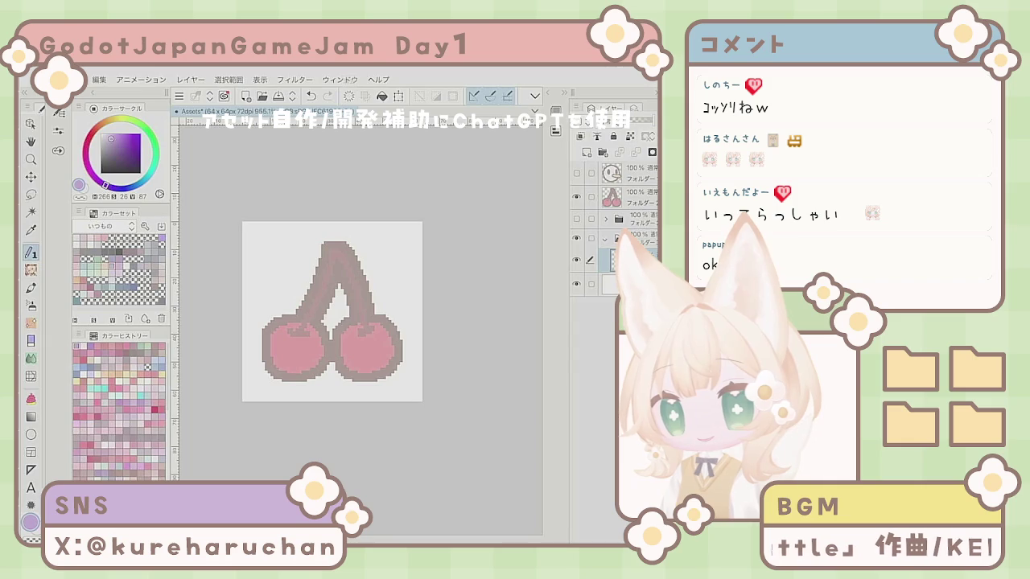
mouse_move(282, 315)
mouse_down()
mouse_move(266, 296)
mouse_move(332, 249)
mouse_move(338, 310)
mouse_move(279, 287)
mouse_move(305, 270)
mouse_move(297, 290)
mouse_move(307, 281)
mouse_up()
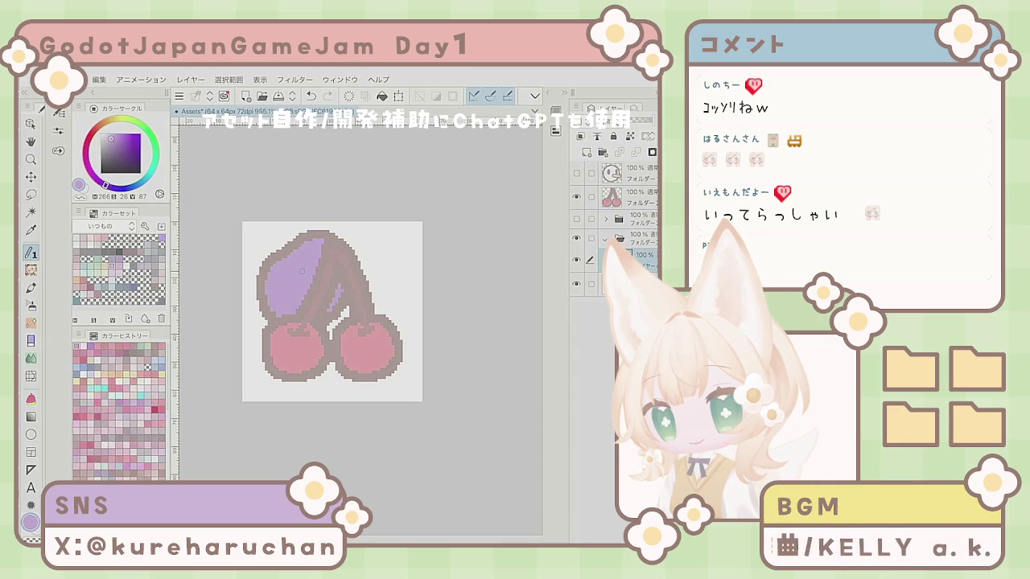
click(576, 196)
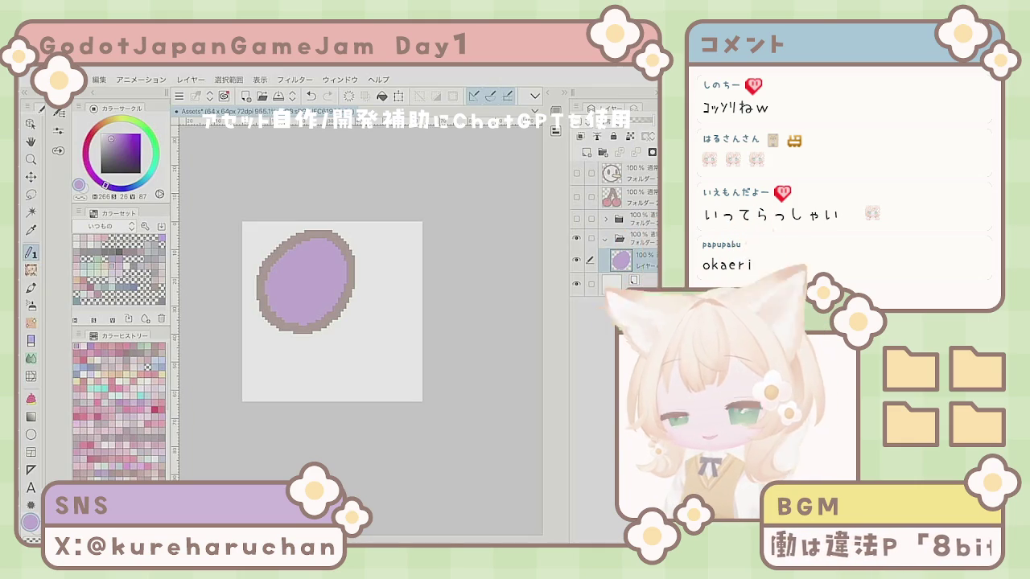
- Move the purple oval down and slightly left
key(k)
mouse_move(377, 350)
mouse_down()
mouse_move(378, 412)
mouse_move(369, 409)
mouse_move(381, 385)
mouse_up()
key(p)
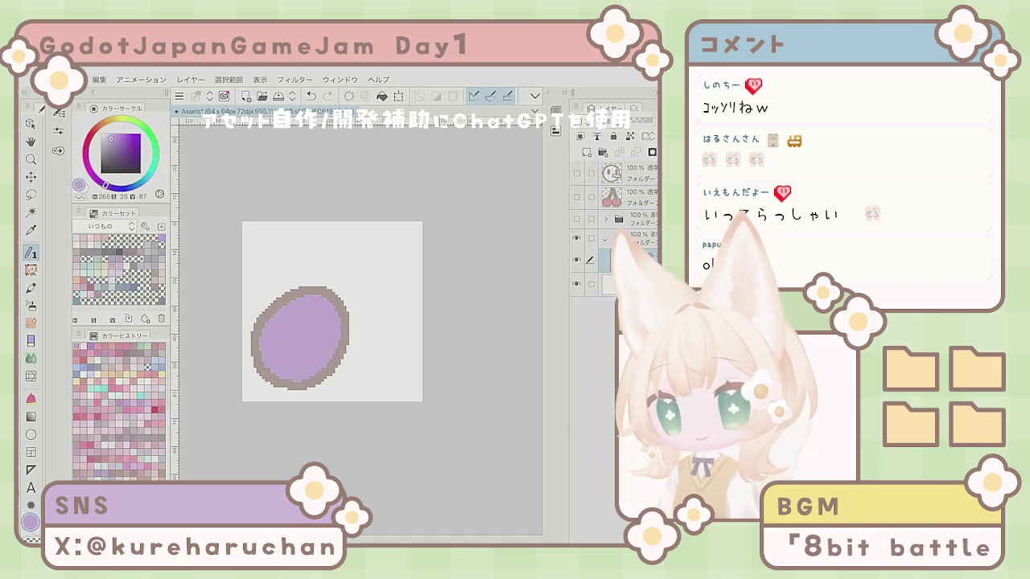
- Duplicate the oval layer, then fill and enlarge the copy into a second outlined oval on the right
right_click(627, 260)
click(547, 315)
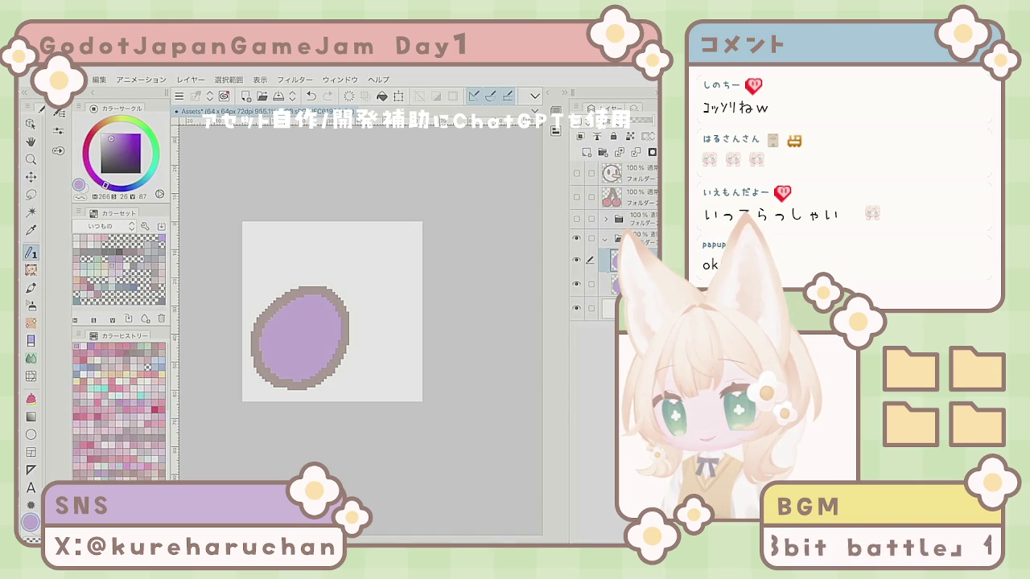
key(ctrl+v)
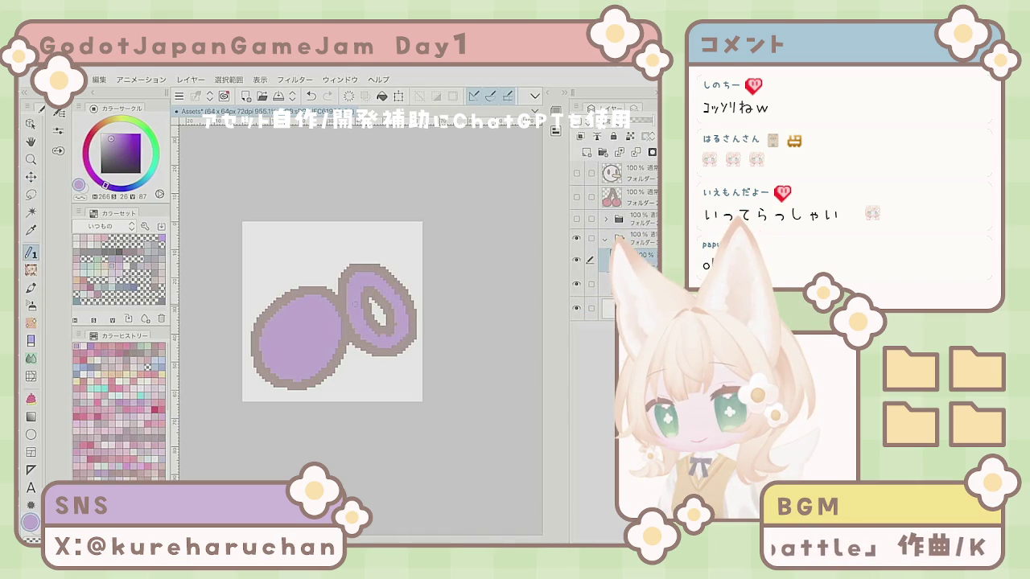
drag(372, 299, 383, 324)
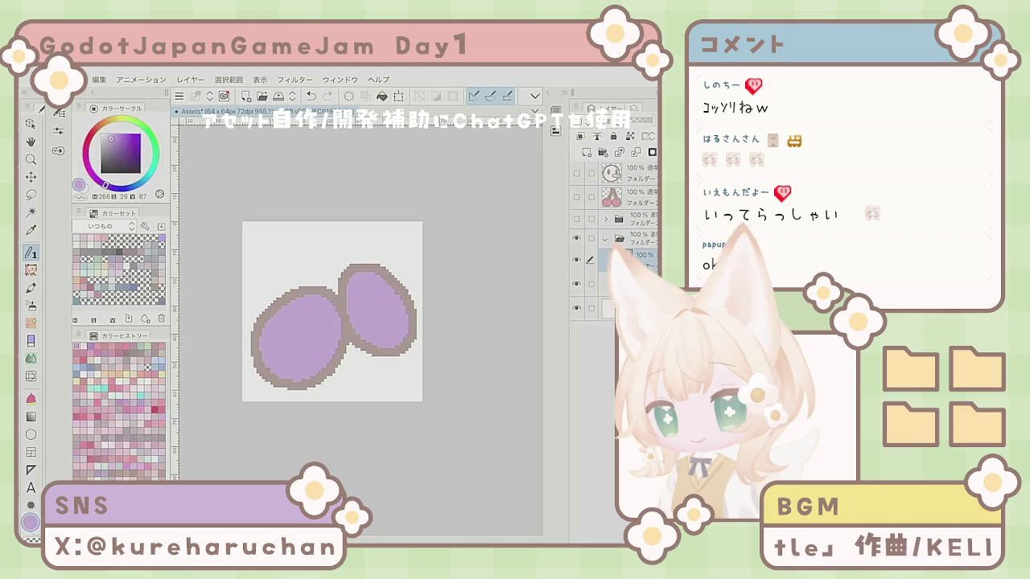
mouse_move(351, 354)
mouse_down()
mouse_move(419, 326)
mouse_move(414, 290)
mouse_up()
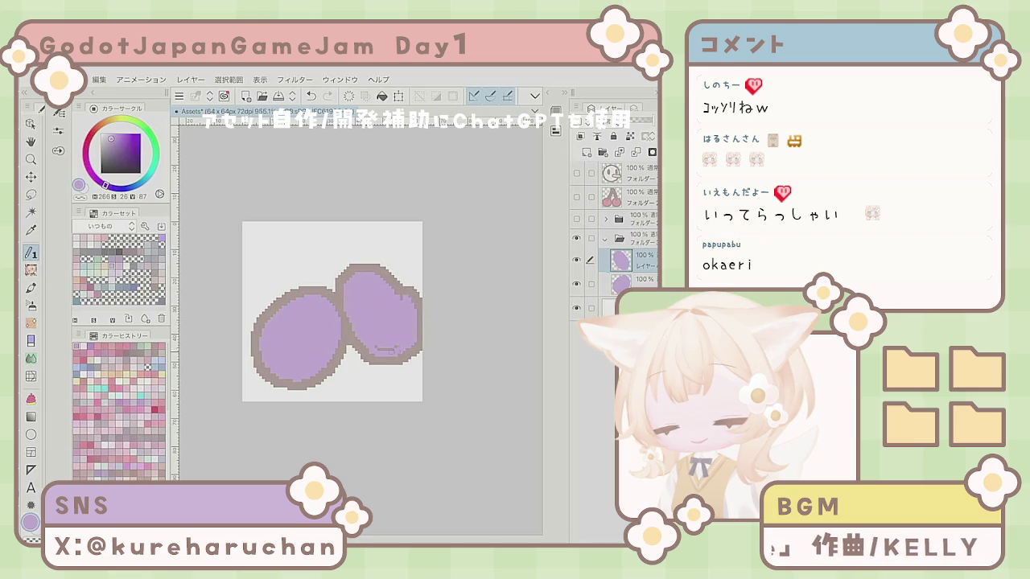
mouse_move(394, 350)
mouse_down()
mouse_move(378, 340)
mouse_move(414, 363)
mouse_move(386, 362)
mouse_up()
key(e)
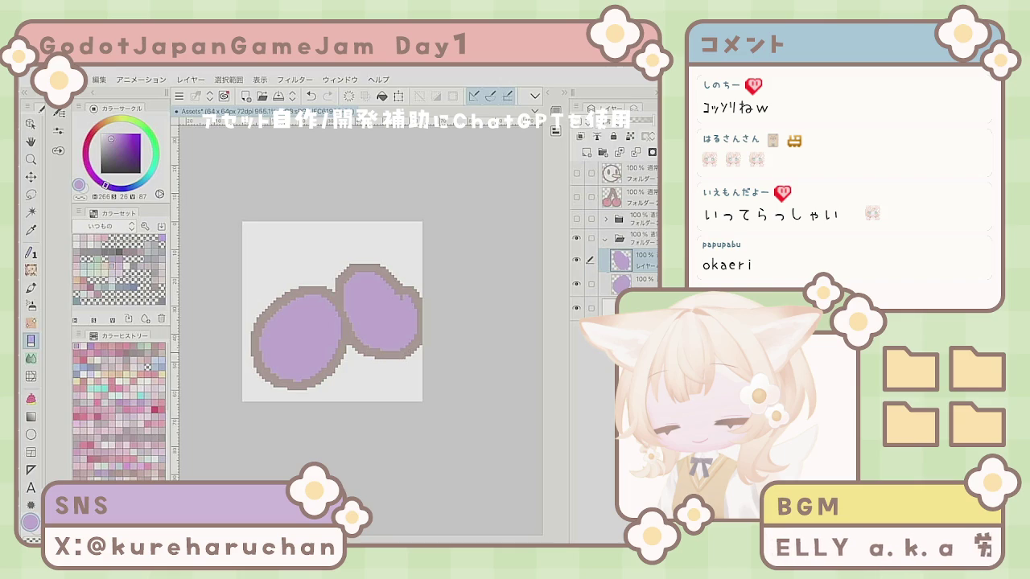
key(p)
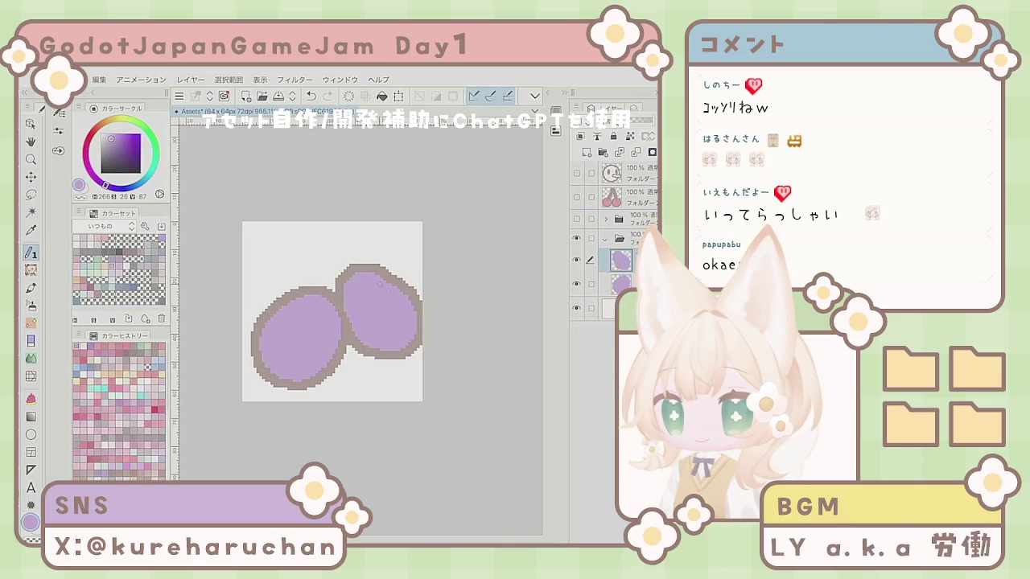
- Nudge the ovals left and up, then redraw the right oval's upper-right outline
key(k)
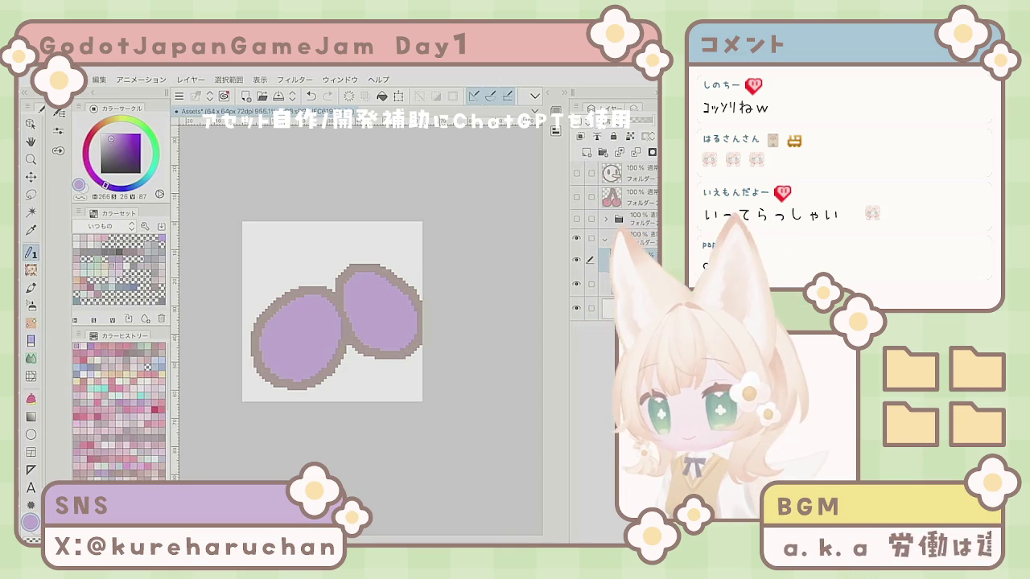
key(Left)
key(Left)
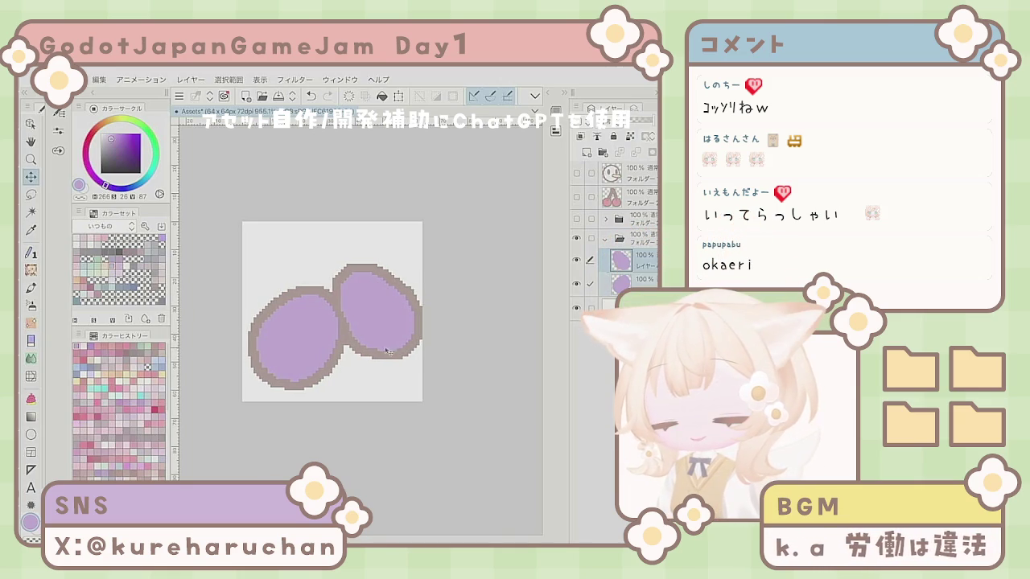
key(Up)
key(p)
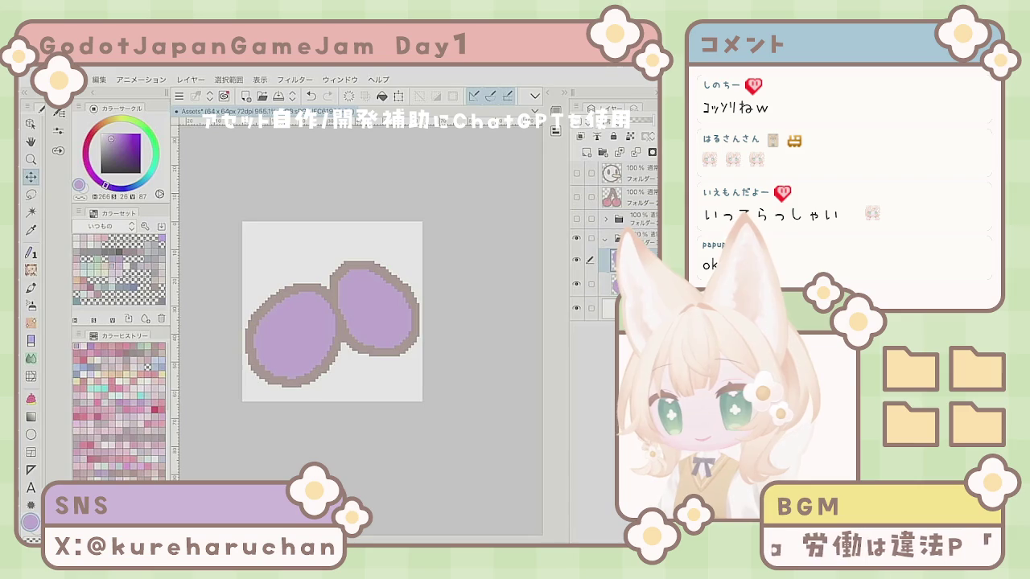
drag(391, 270, 420, 320)
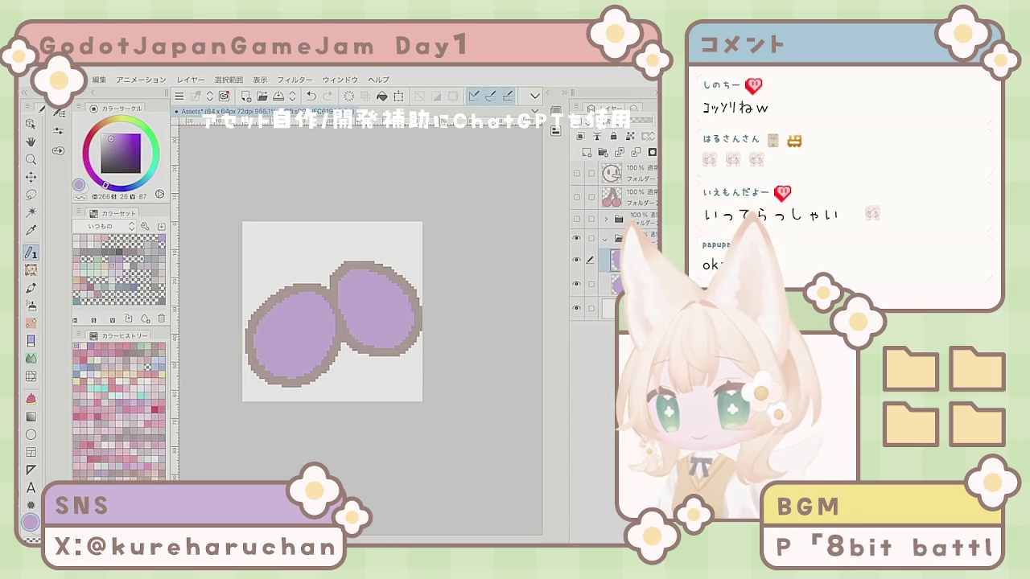
- Fine-tune the right oval's vertical position by one pixel and add a raster layer for the stem
scroll(391, 345, down, 2)
key(k)
scroll(351, 331, up, 1)
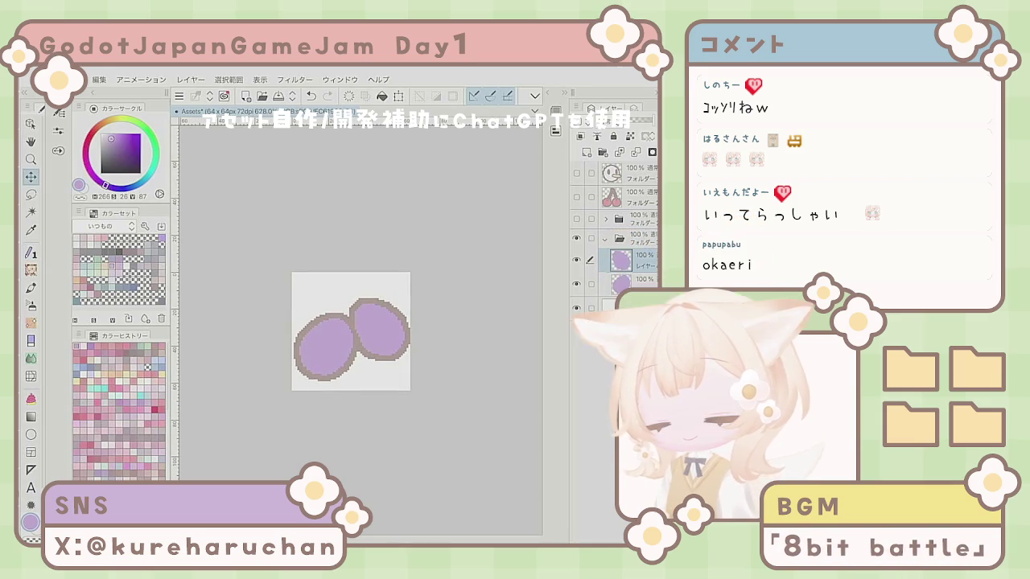
key(Down)
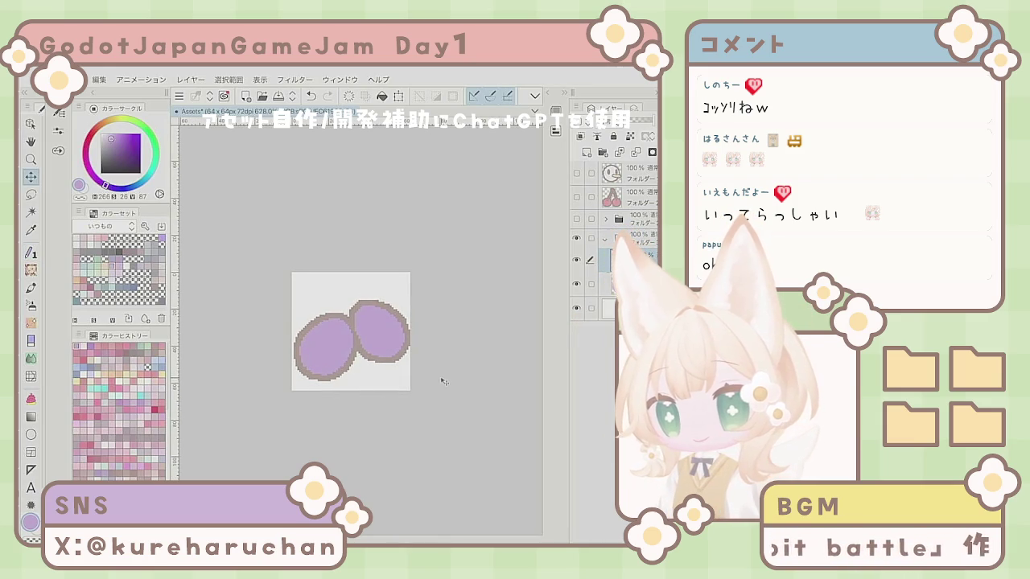
key(Up)
key(Down)
key(Up)
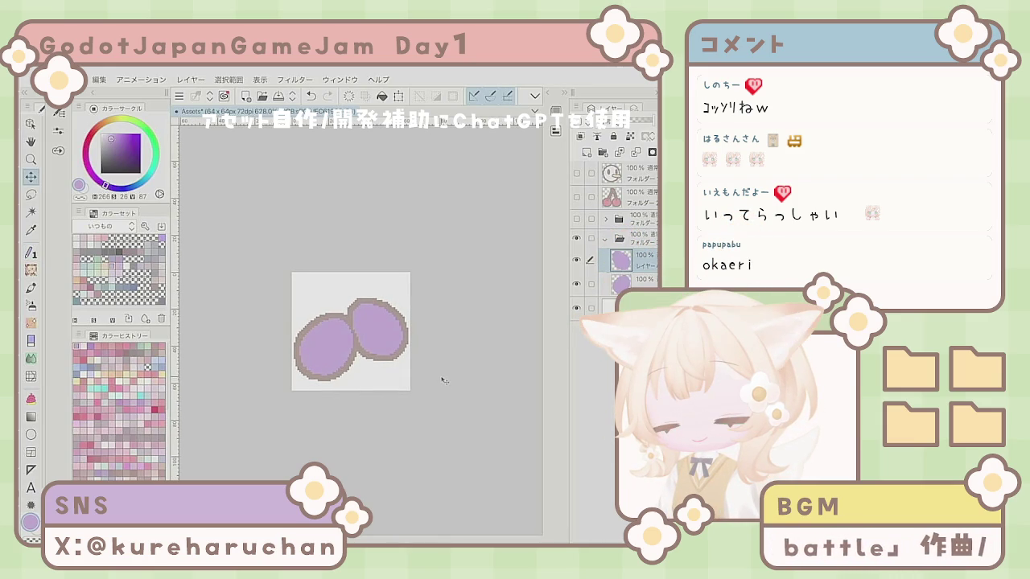
scroll(351, 331, up, 2)
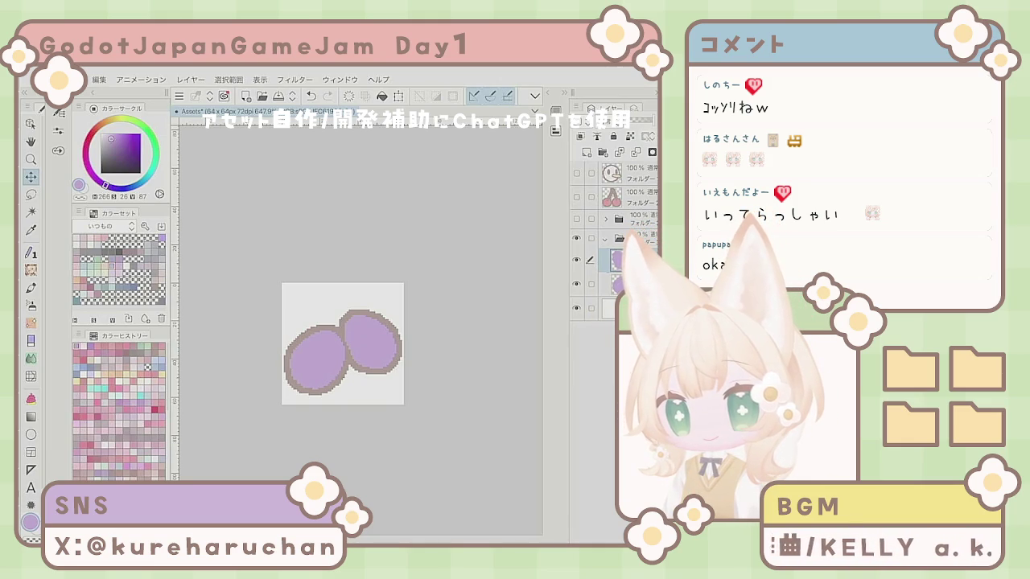
click(587, 152)
key(p)
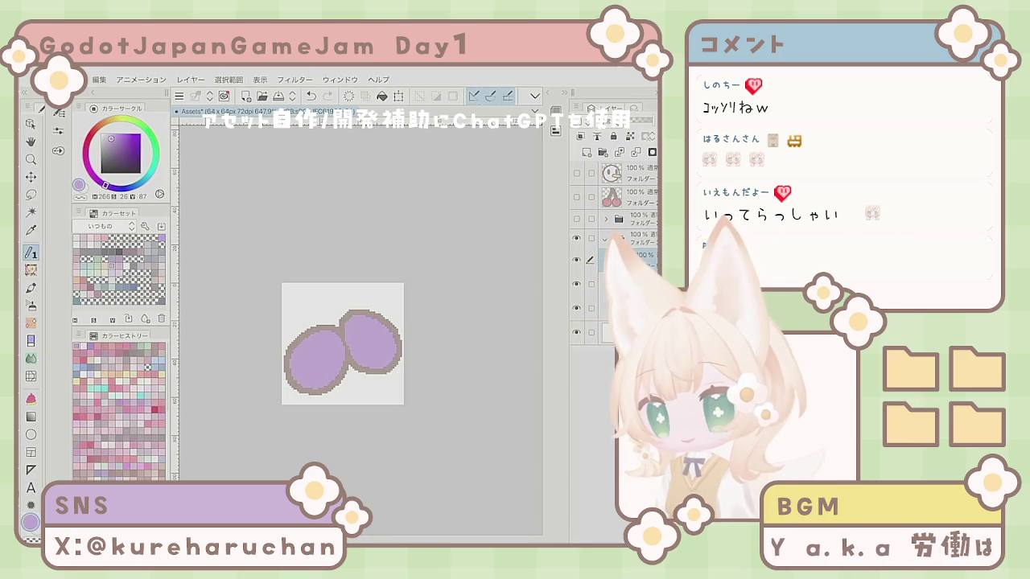
- Draw a curving pale green stem above the berries, erasing stray pixels
key(x)
mouse_move(331, 313)
mouse_down()
mouse_move(337, 336)
mouse_move(333, 320)
mouse_up()
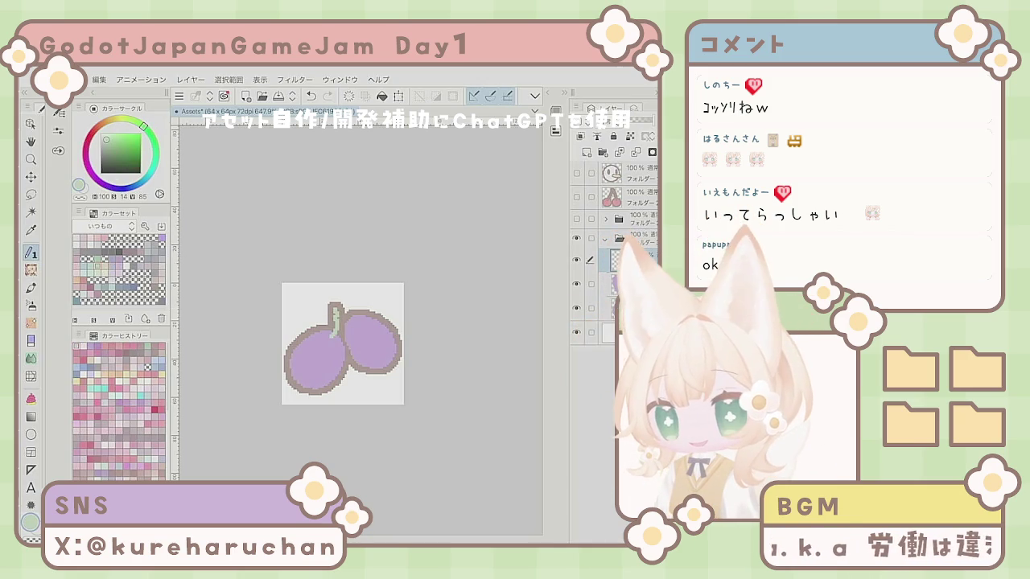
click(310, 95)
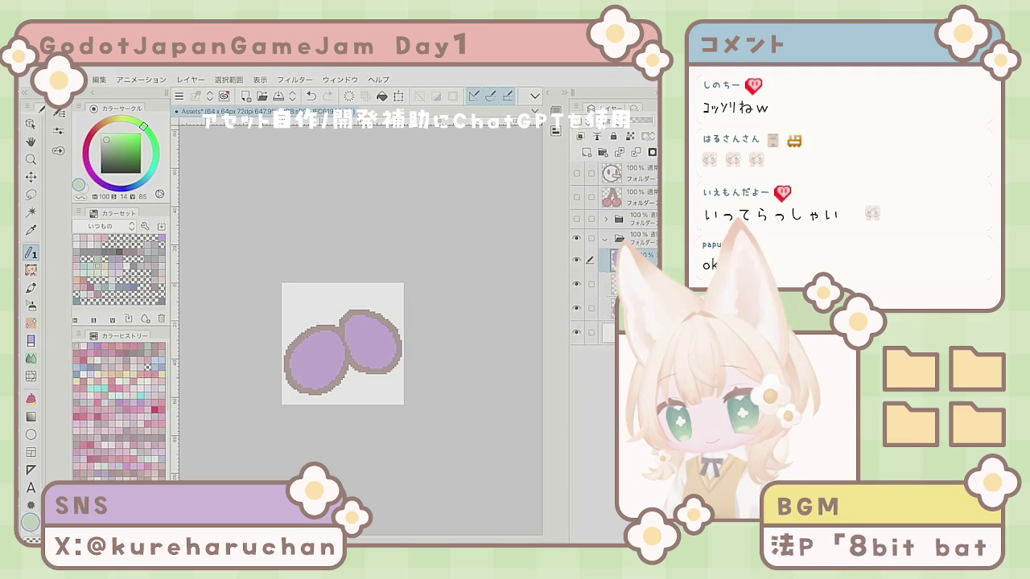
mouse_move(330, 323)
mouse_down()
mouse_move(334, 303)
mouse_move(348, 312)
mouse_up()
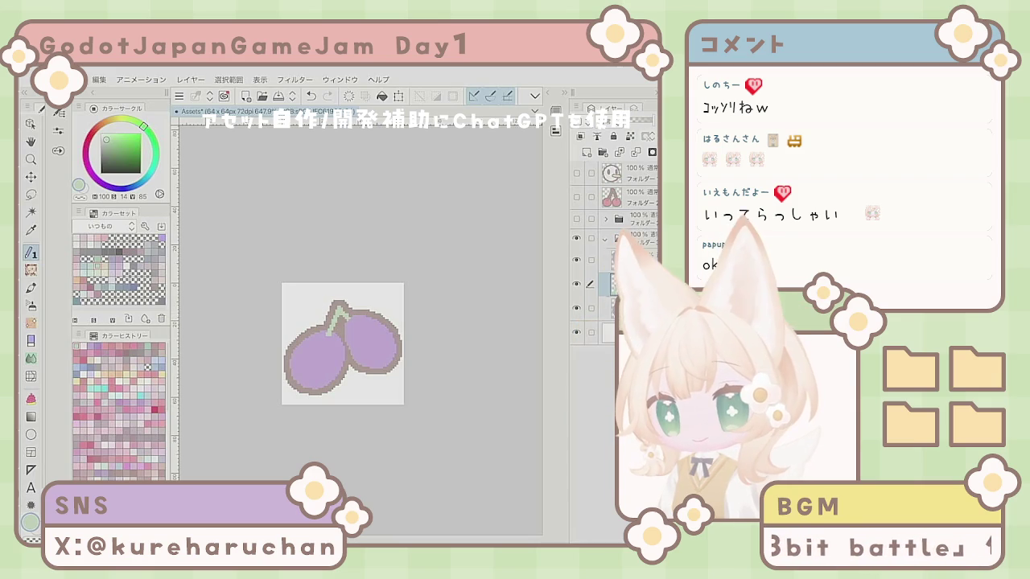
scroll(322, 371, up, 3)
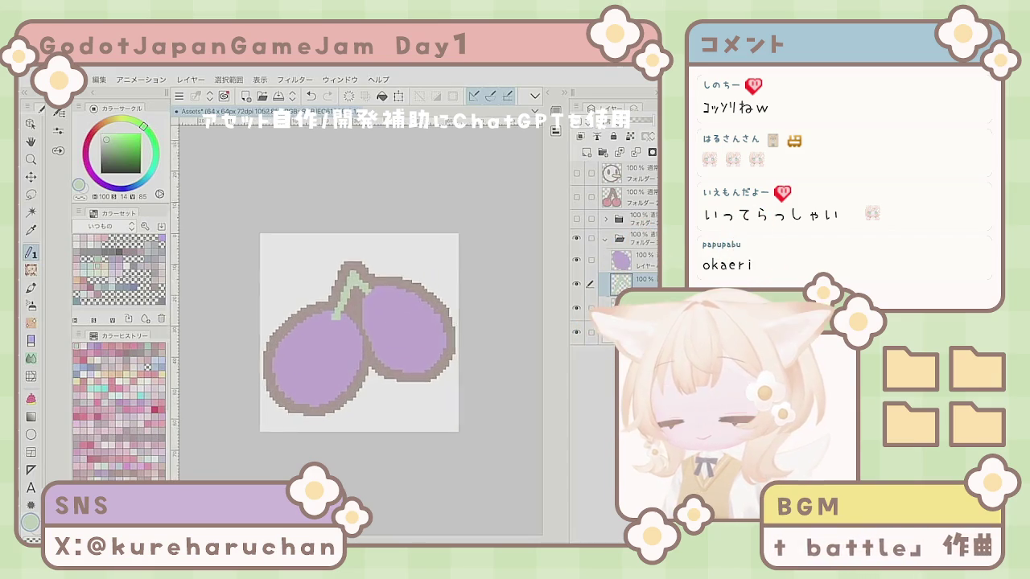
key(e)
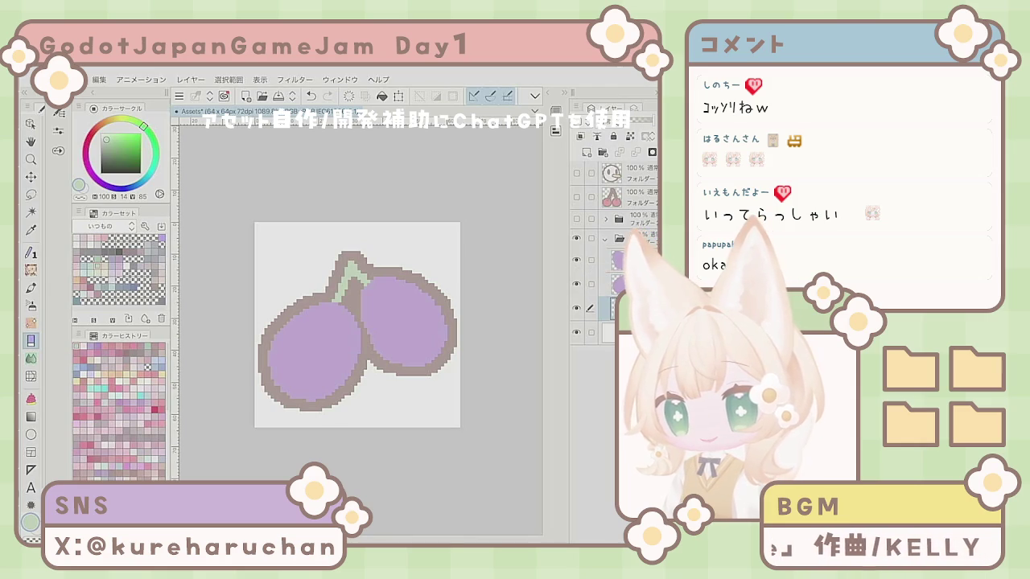
key(p)
scroll(254, 373, down, 5)
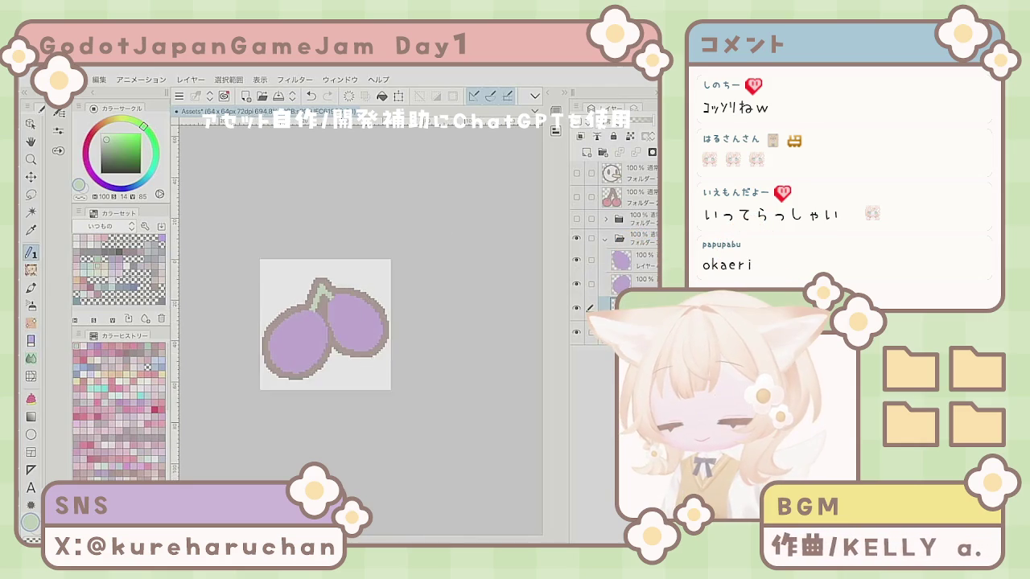
scroll(269, 384, up, 4)
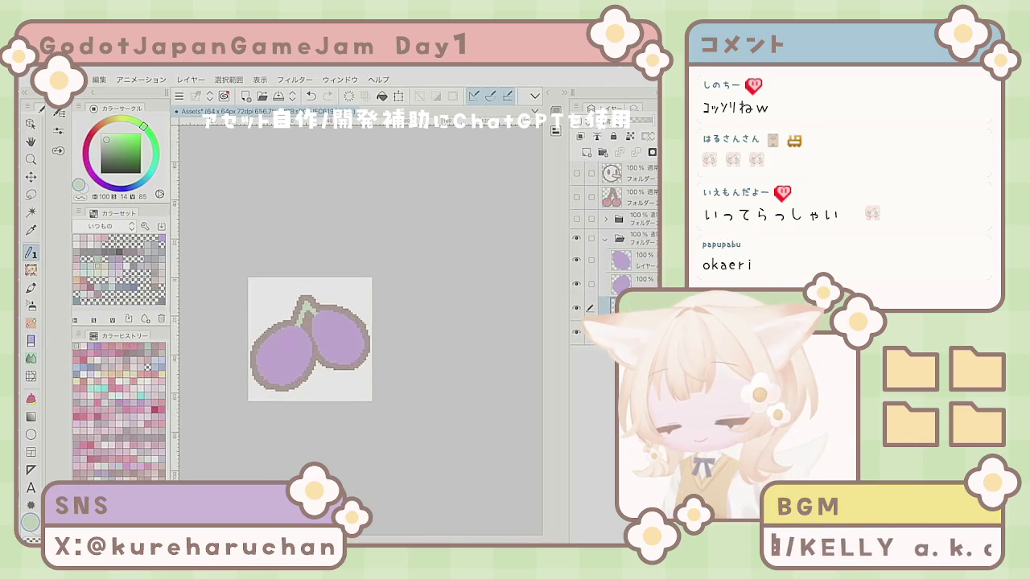
- Outline the stem's top in dark grey, make the upper layer active, and zoom in on the grapes
drag(328, 258, 340, 260)
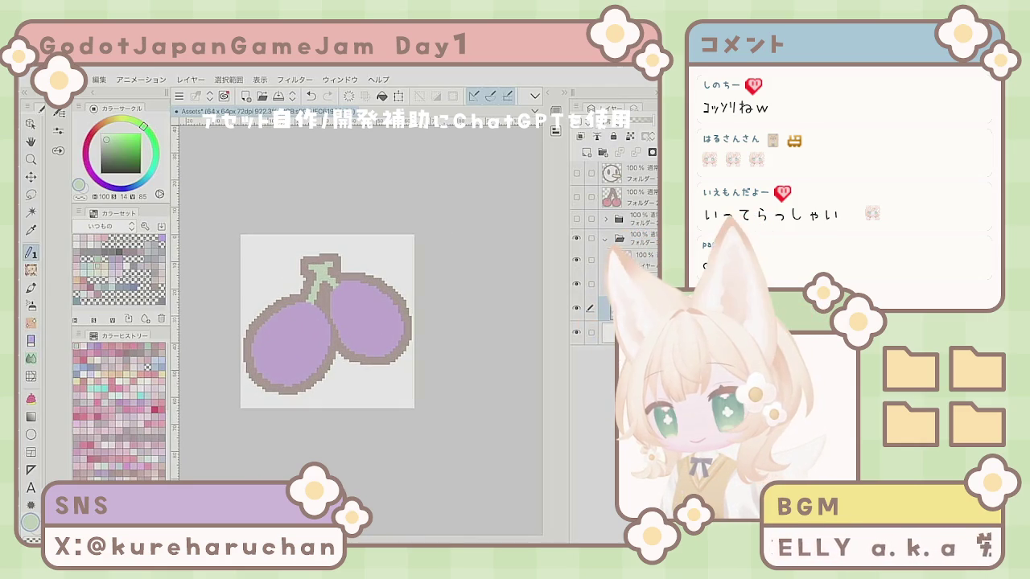
scroll(287, 325, down, 2)
scroll(287, 326, down, 3)
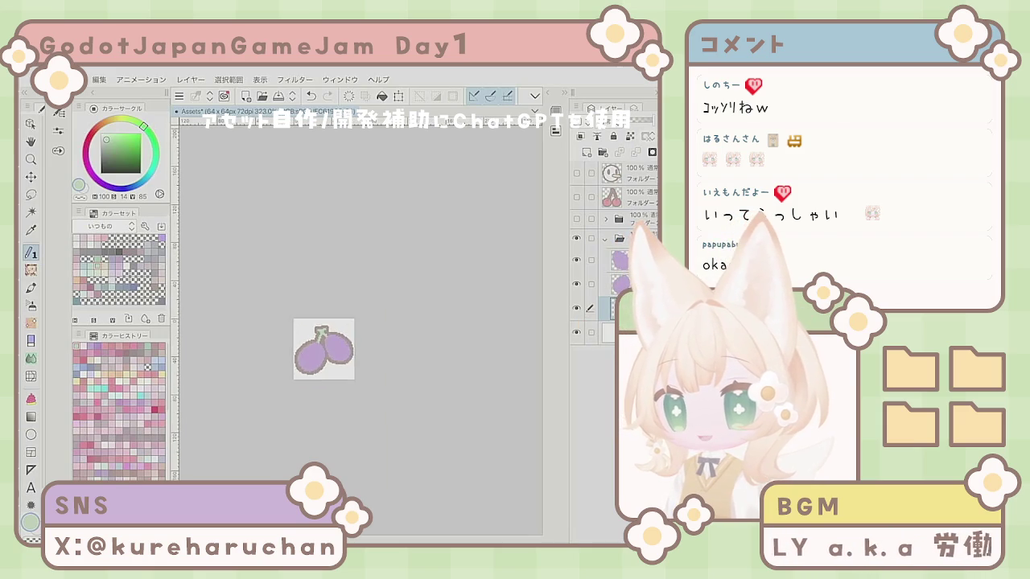
scroll(307, 332, up, 1)
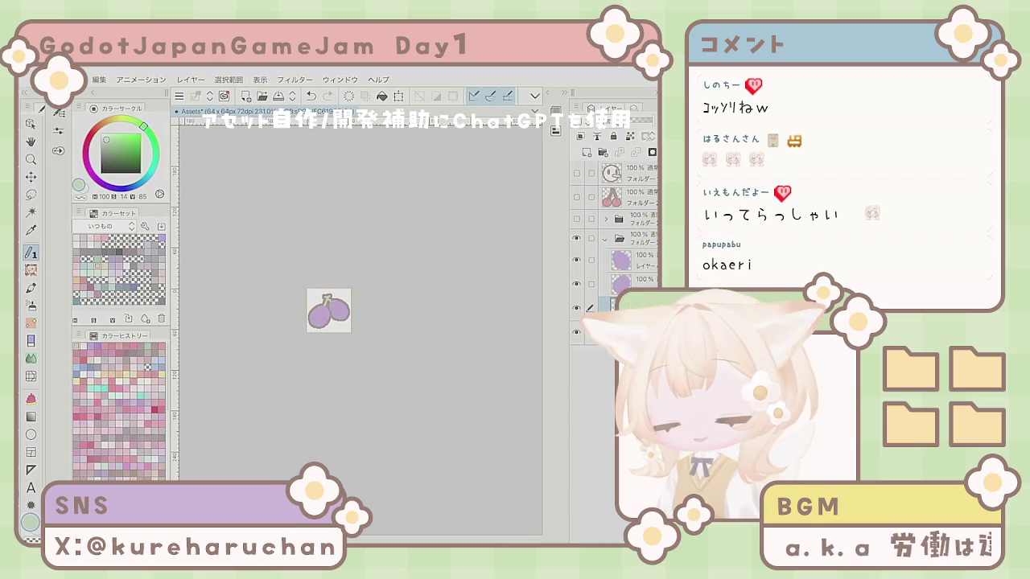
click(615, 260)
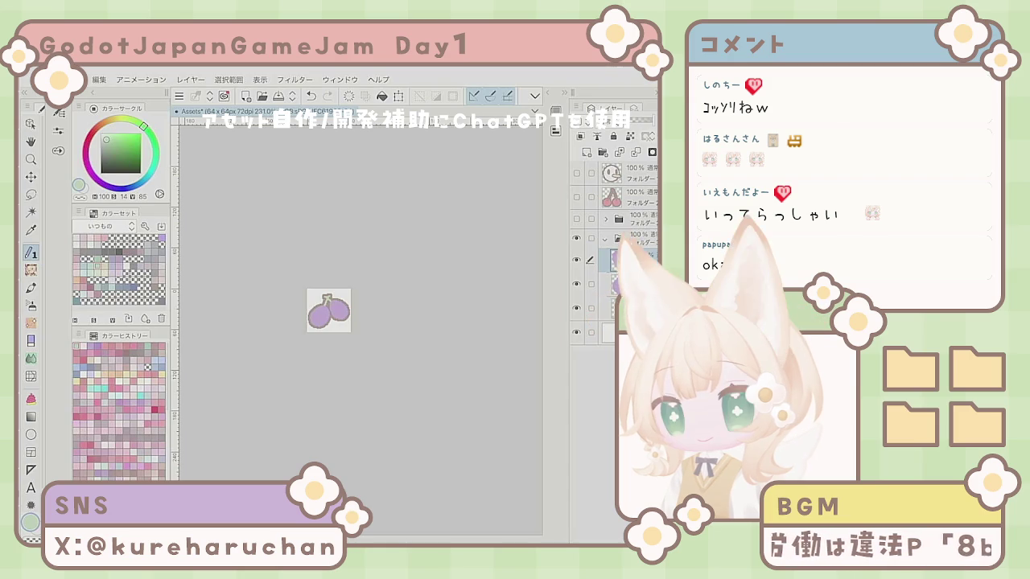
scroll(306, 310, up, 5)
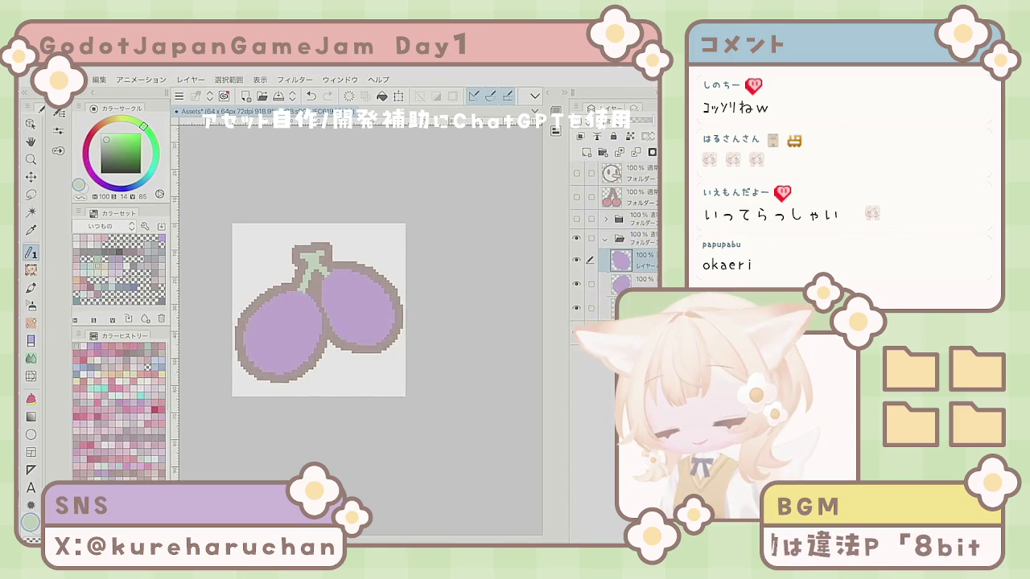
scroll(306, 310, down, 2)
scroll(302, 306, up, 1)
scroll(265, 239, down, 2)
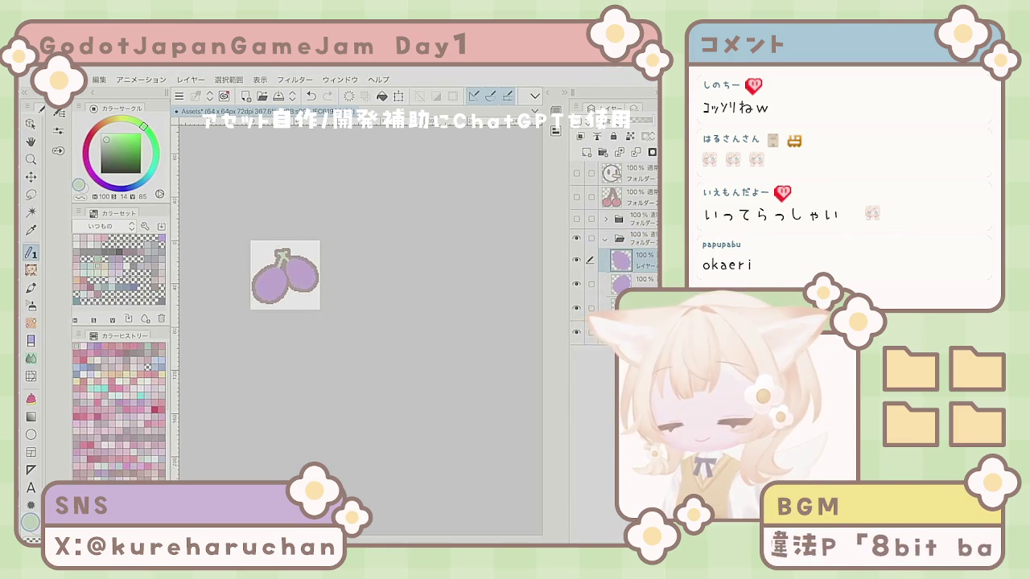
scroll(306, 270, up, 2)
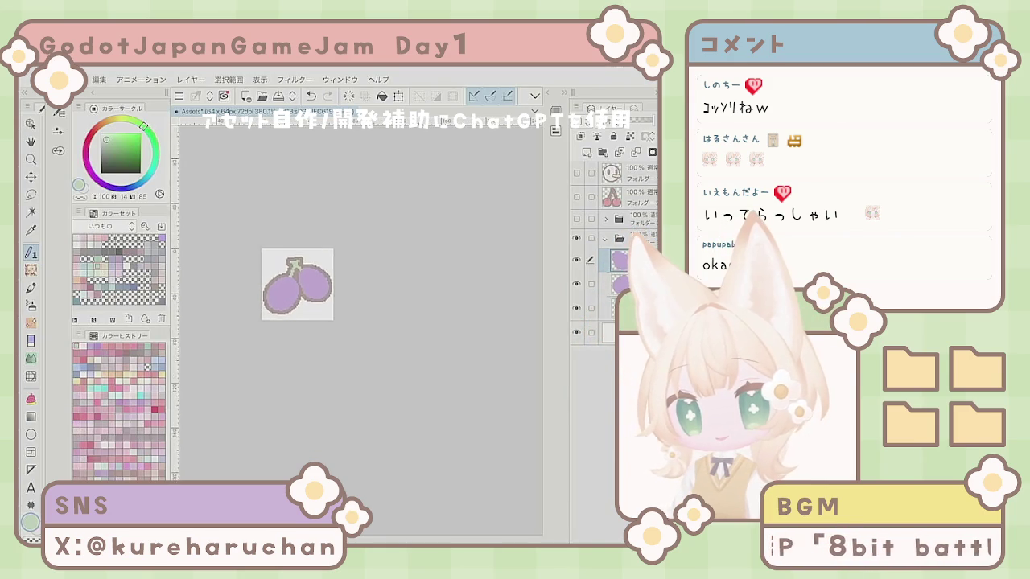
scroll(313, 266, up, 1)
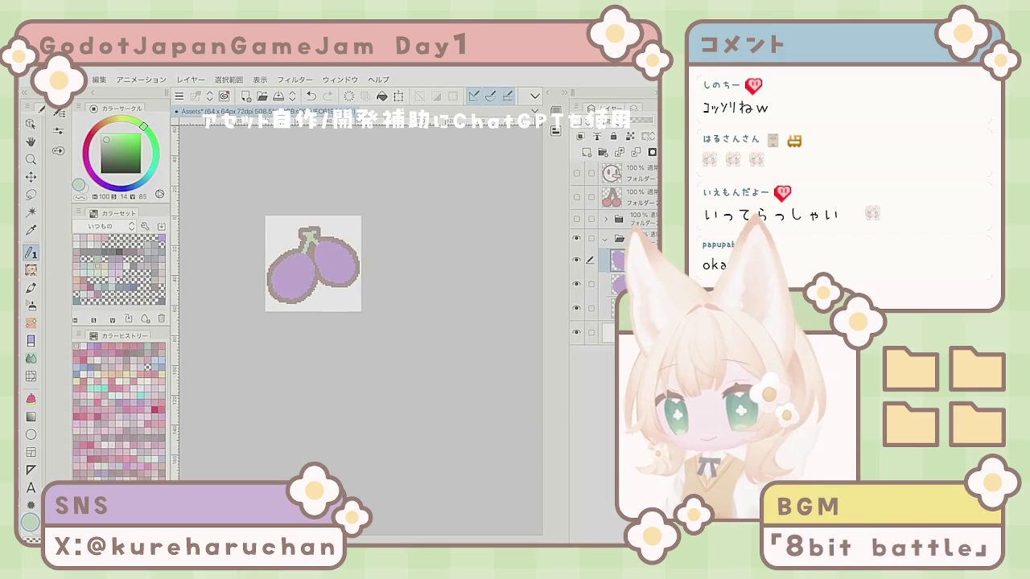
click(118, 188)
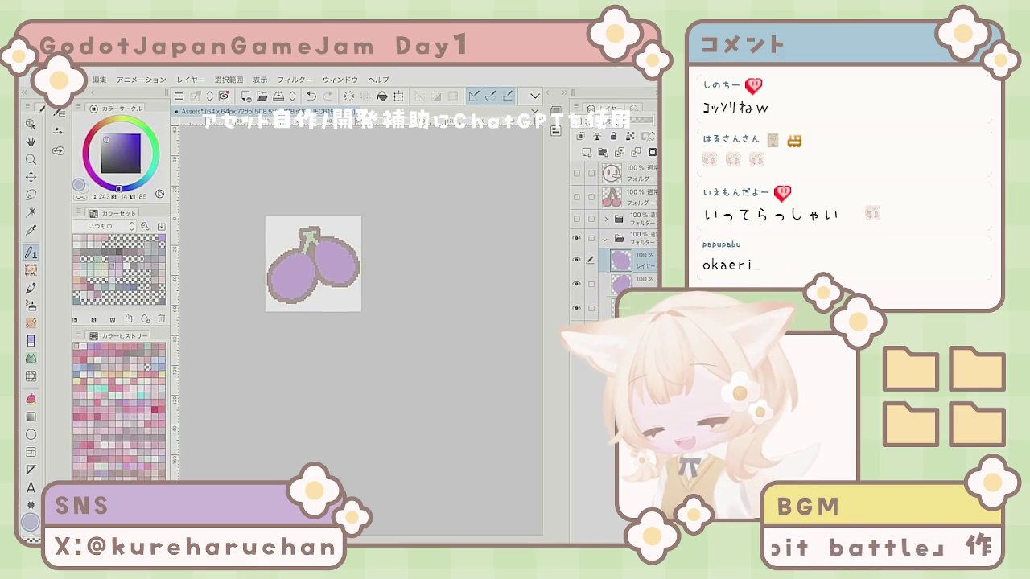
- Fill the right grape with a grey-purple, undoing a canvas-wide fill, then try a paler shade
click(114, 143)
click(111, 143)
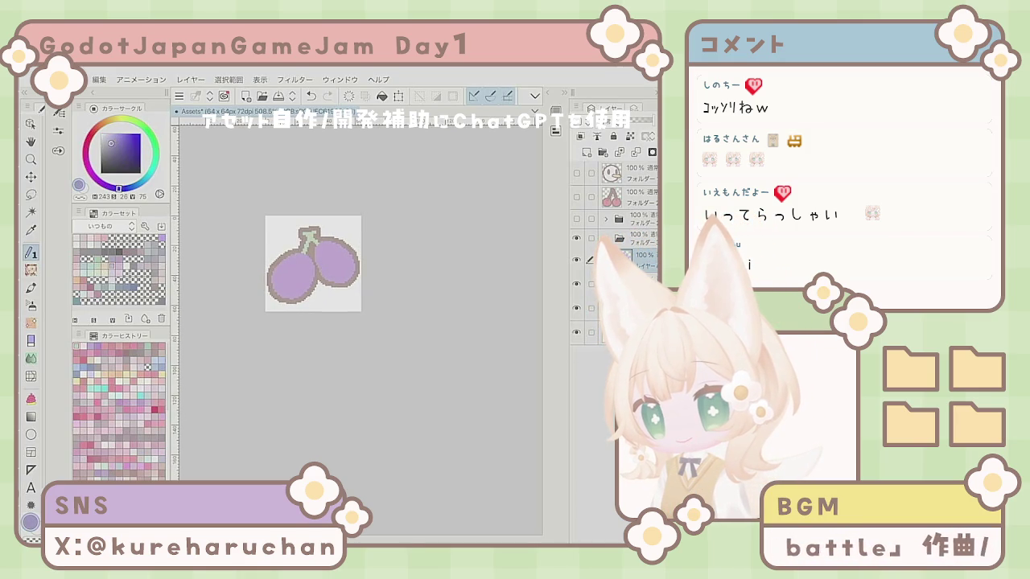
key(alt+BackSpace)
key(ctrl+z)
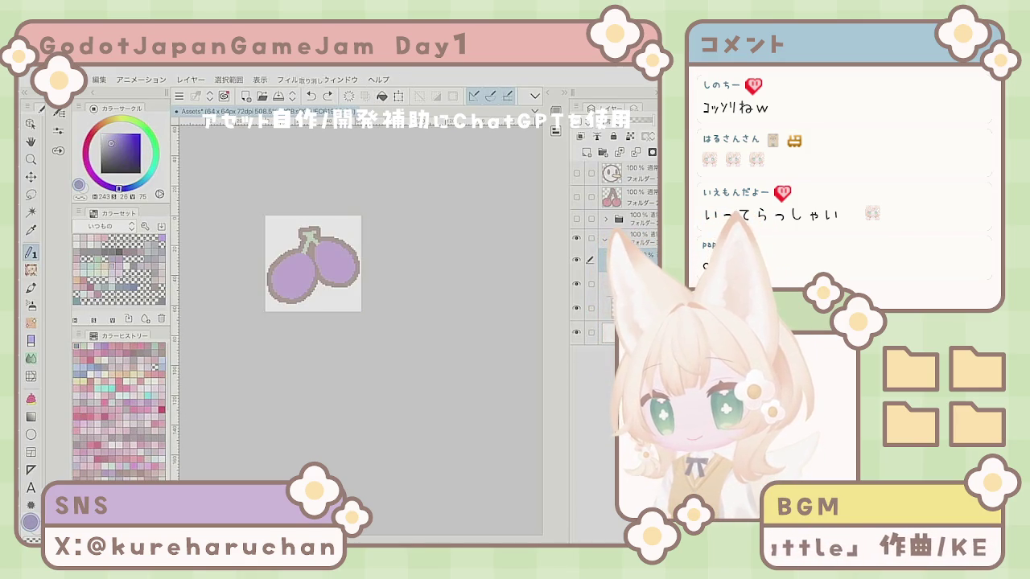
key(alt+BackSpace)
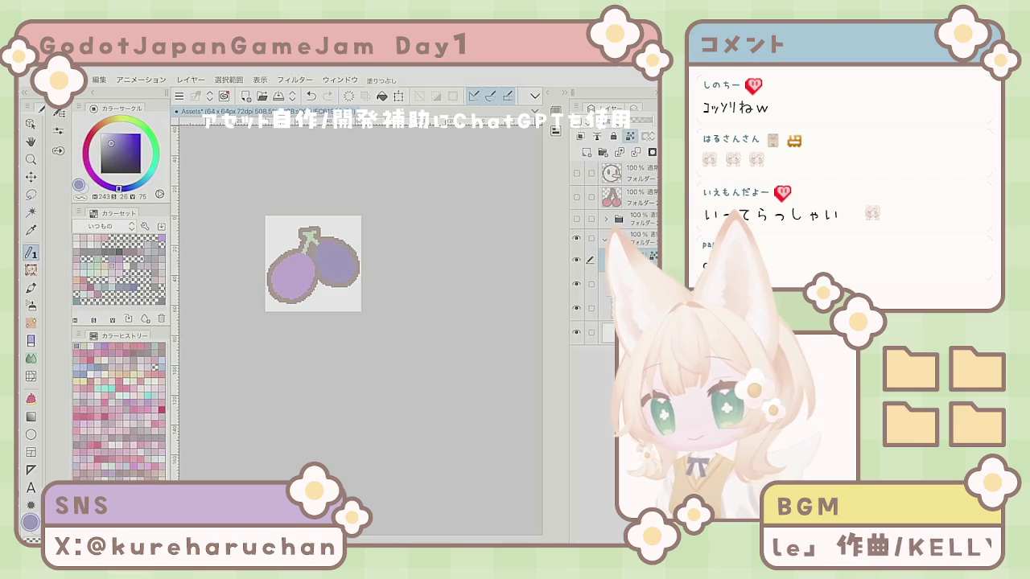
drag(111, 144, 111, 138)
drag(119, 188, 105, 185)
key(alt+BackSpace)
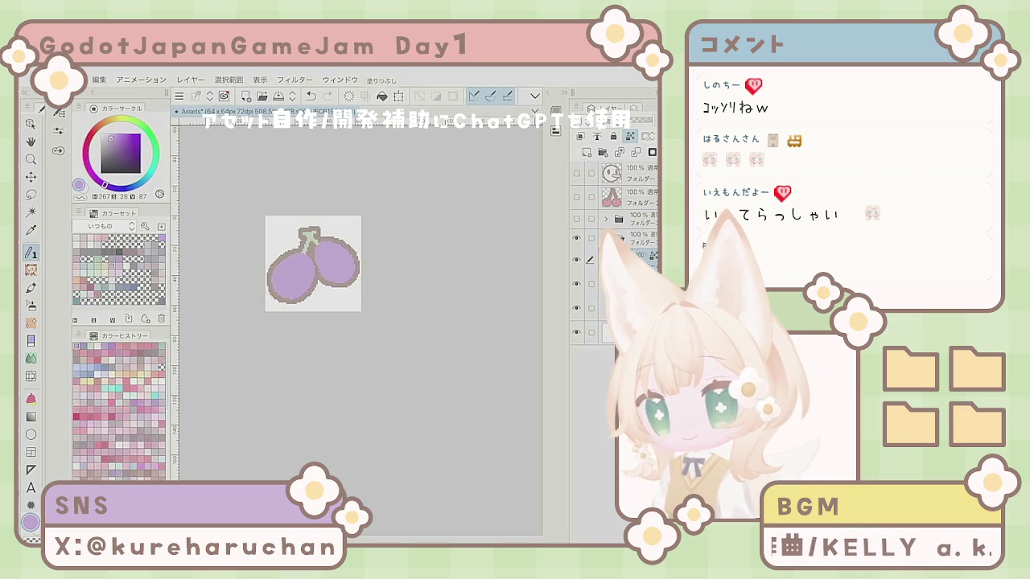
- Refill both grapes with a slightly darker grey-purple, undoing another canvas-wide fill
drag(111, 138, 111, 142)
drag(105, 185, 108, 185)
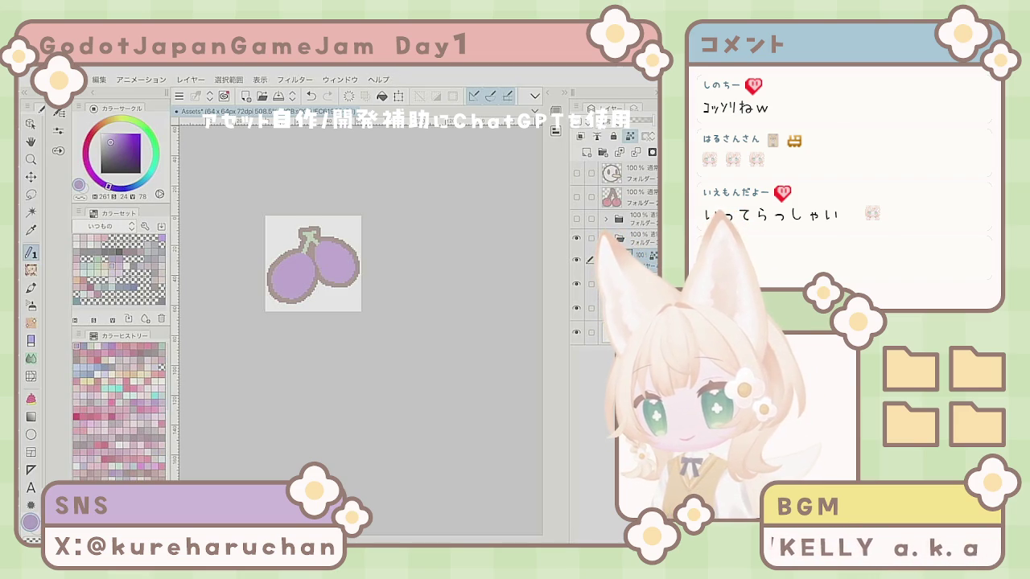
key(alt+BackSpace)
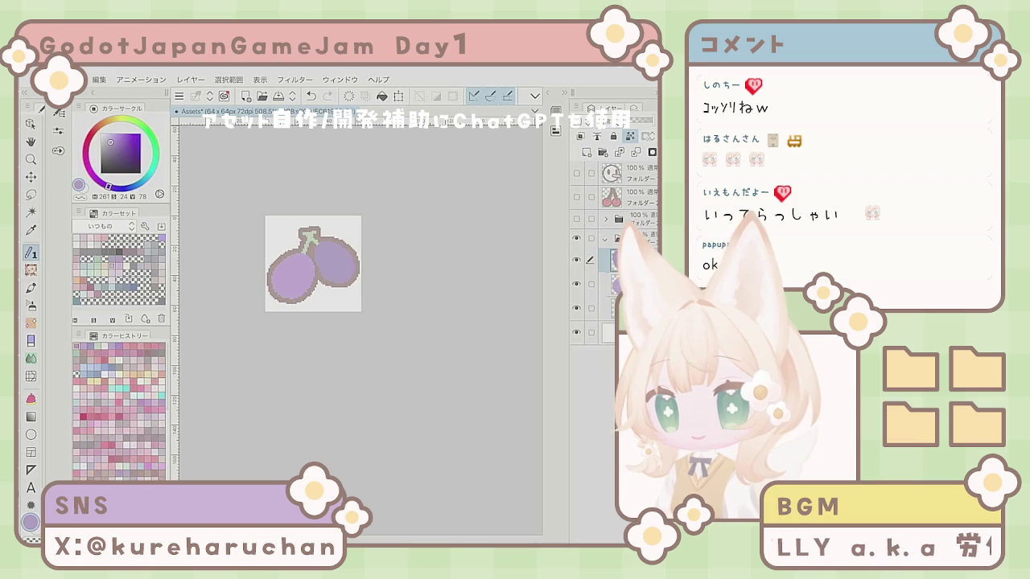
key(alt+BackSpace)
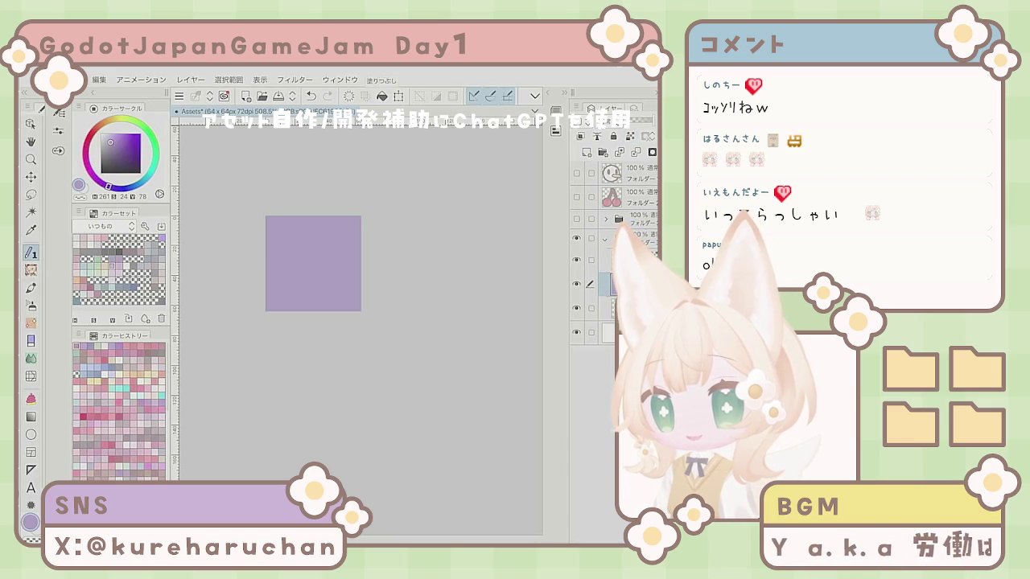
key(ctrl+z)
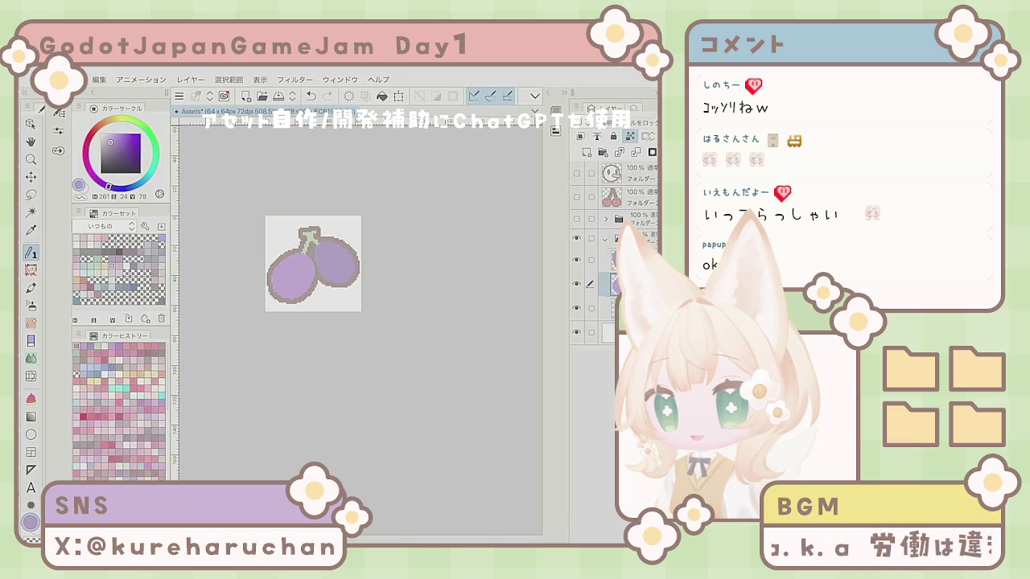
key(alt+BackSpace)
scroll(300, 230, up, 5)
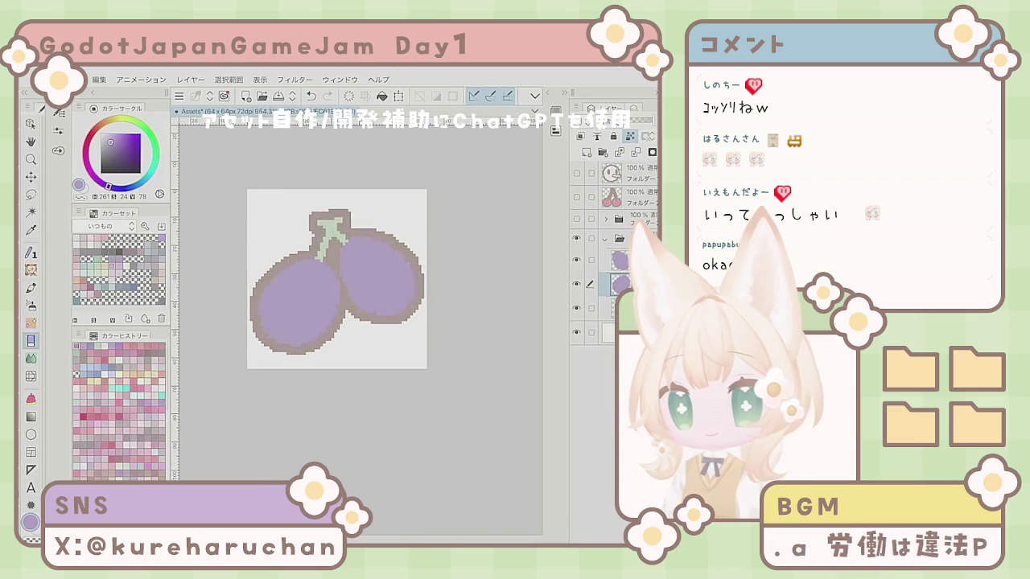
- Switch to the Pen, make the layer above active, and zoom in on the grape pair
scroll(338, 322, down, 1)
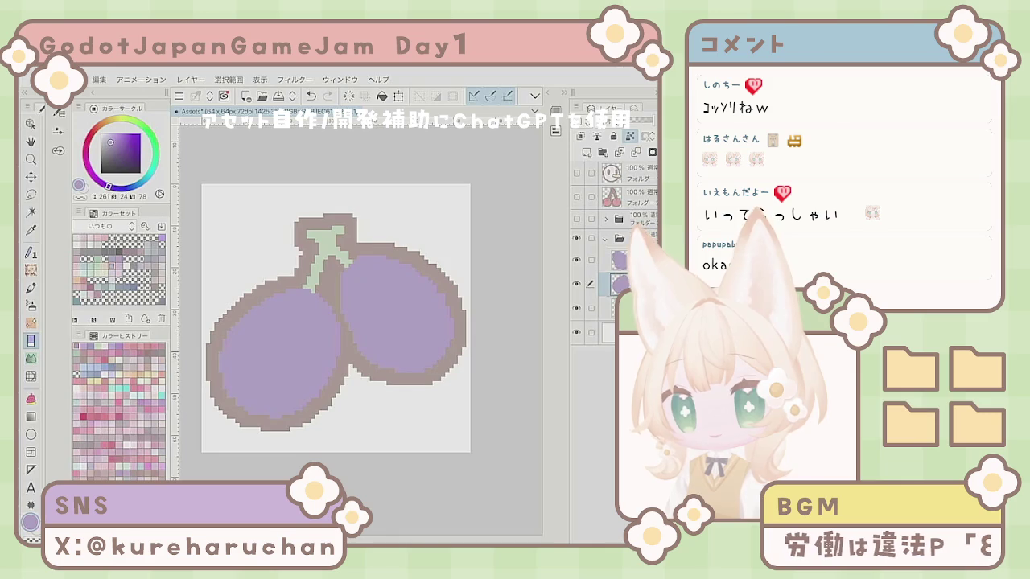
key(p)
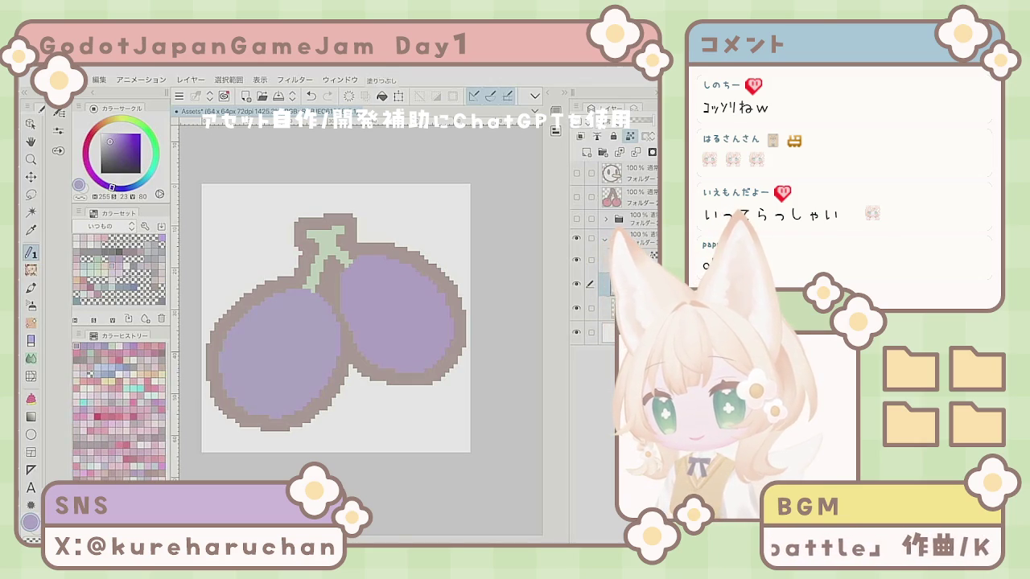
click(619, 260)
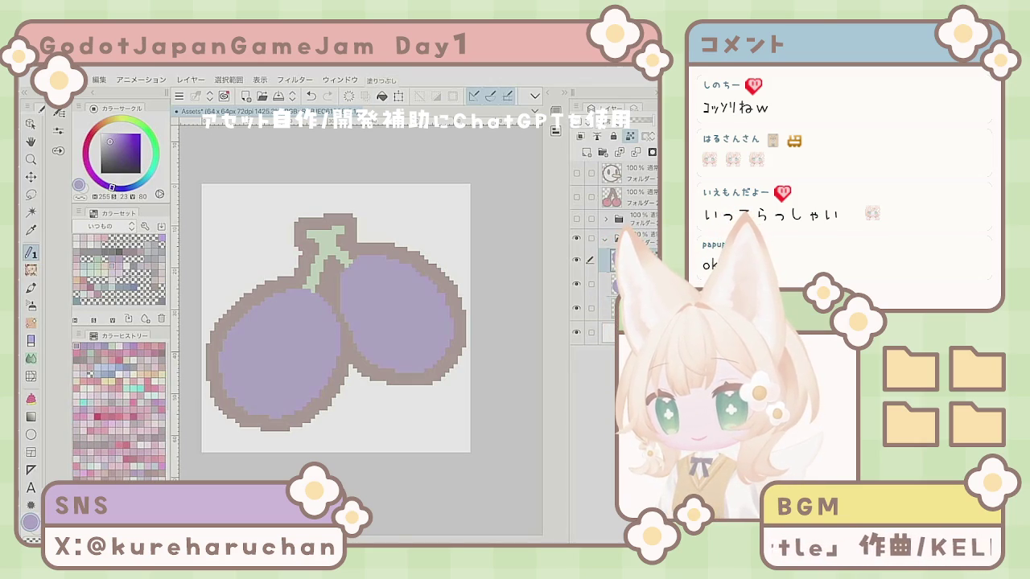
scroll(430, 327, down, 5)
scroll(423, 333, up, 3)
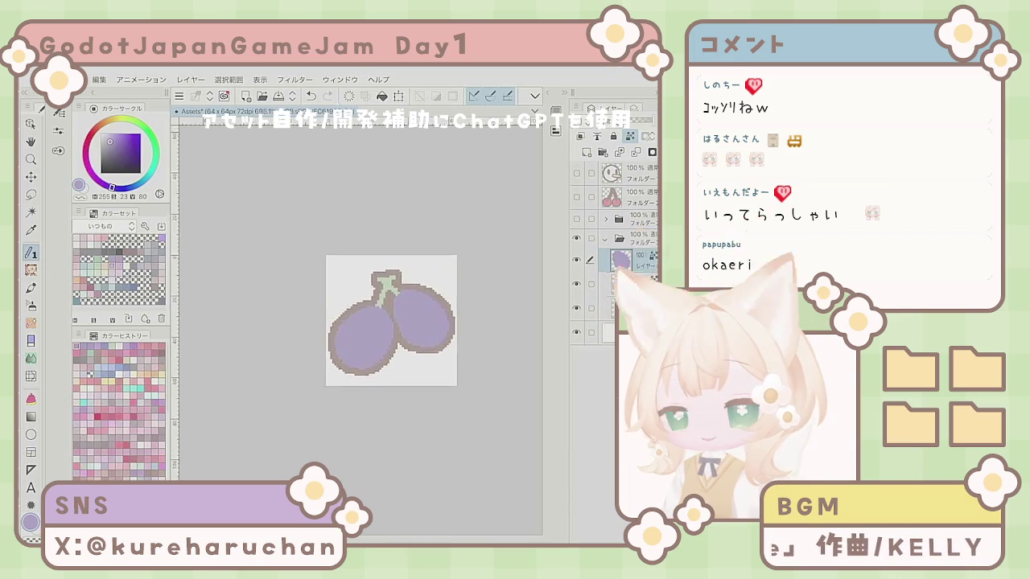
scroll(382, 317, up, 1)
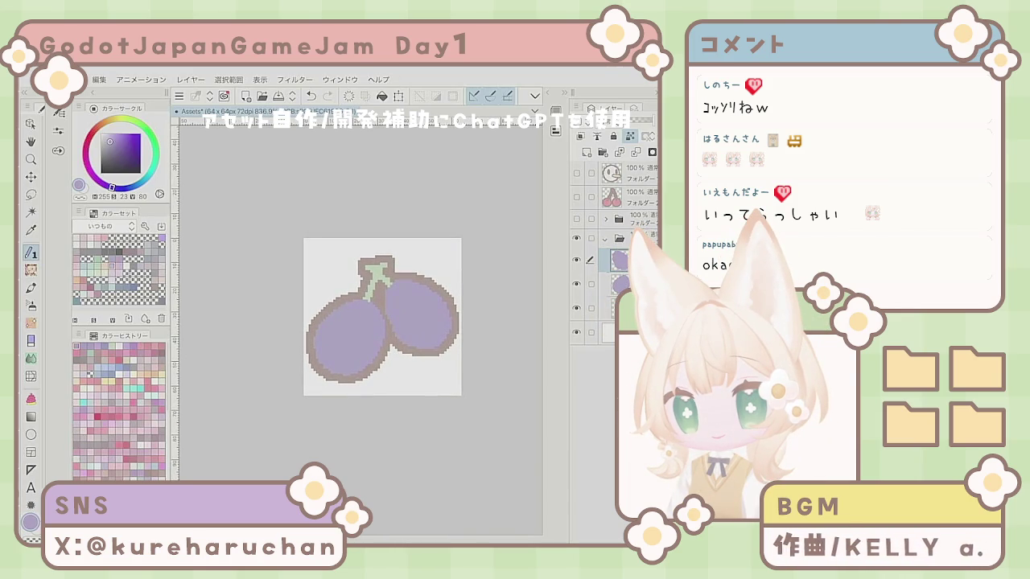
scroll(383, 317, up, 1)
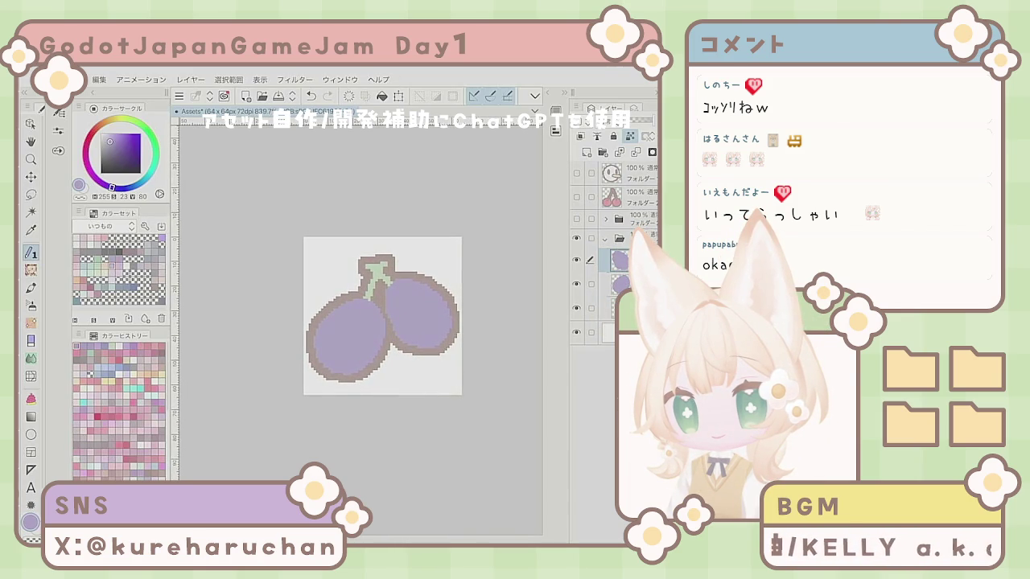
scroll(435, 371, up, 4)
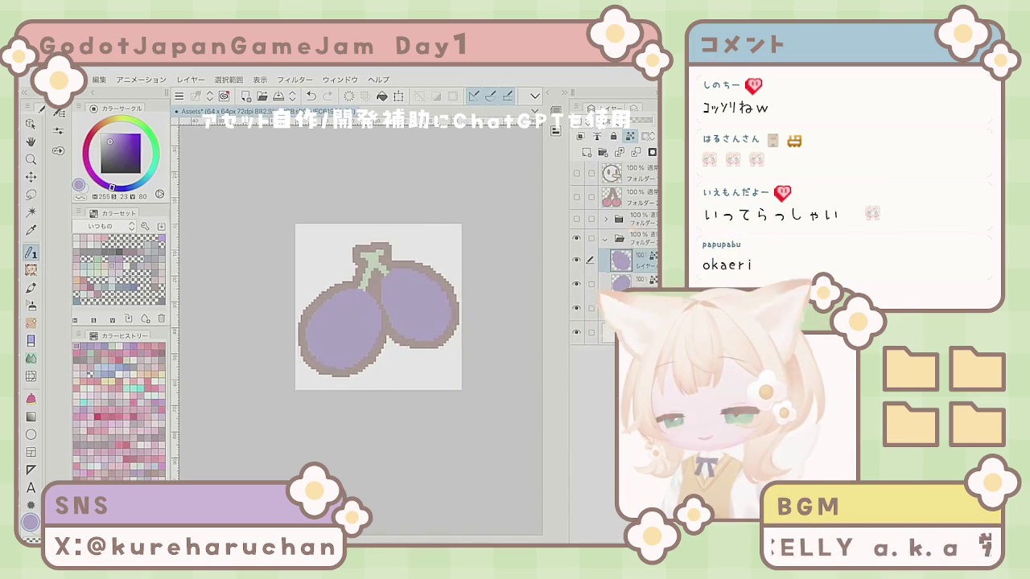
scroll(362, 296, down, 1)
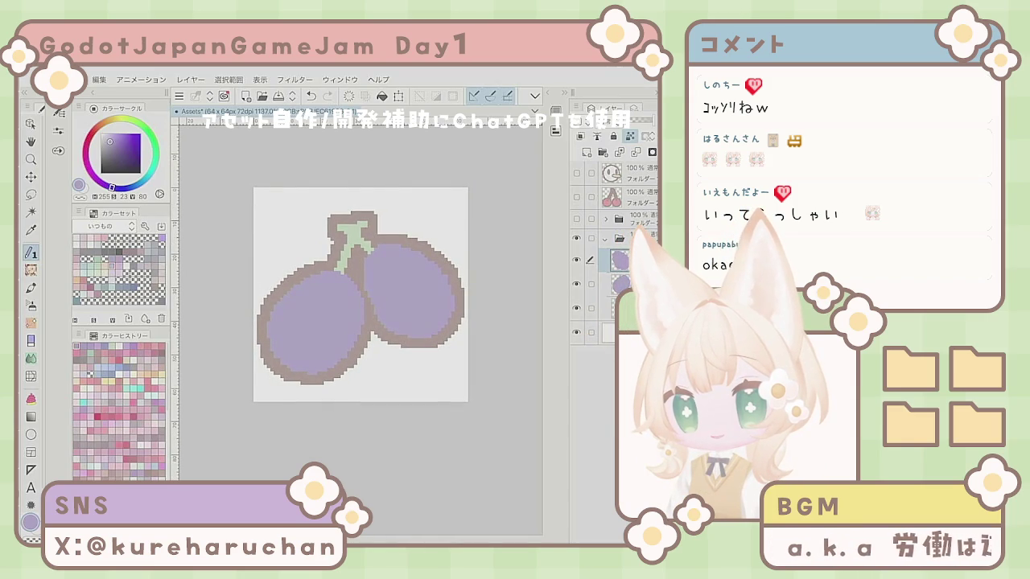
scroll(361, 295, down, 1)
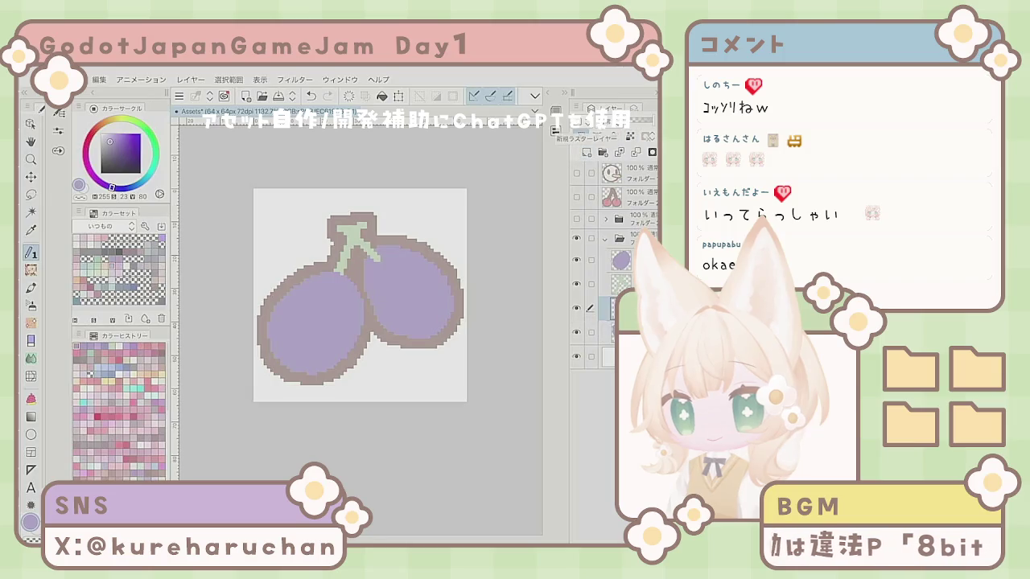
- Paint pale highlight pixels on the right grape, overpainting stray ones with purple
key(x)
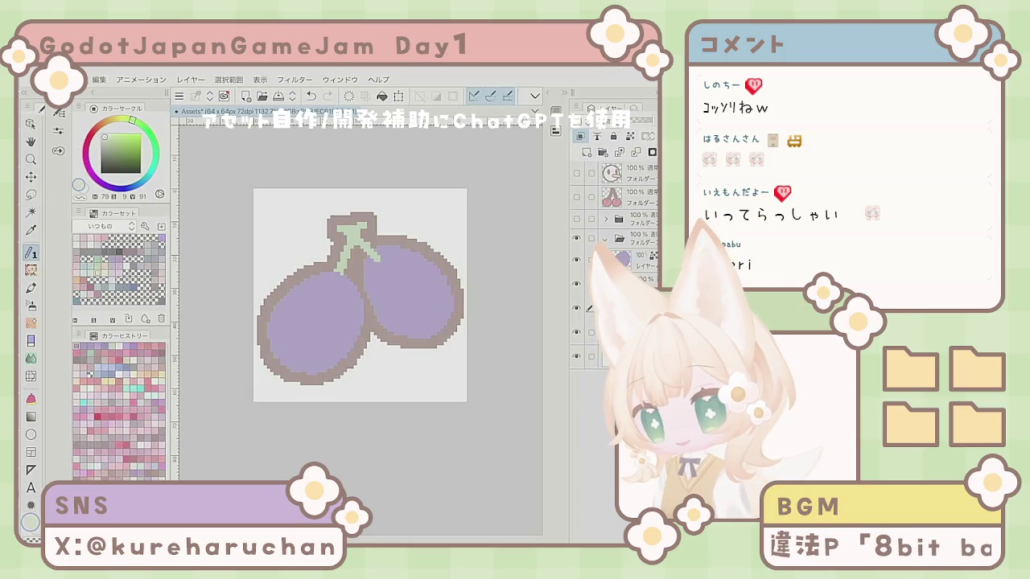
click(381, 259)
mouse_move(372, 263)
mouse_down()
mouse_move(378, 272)
mouse_move(396, 255)
mouse_up()
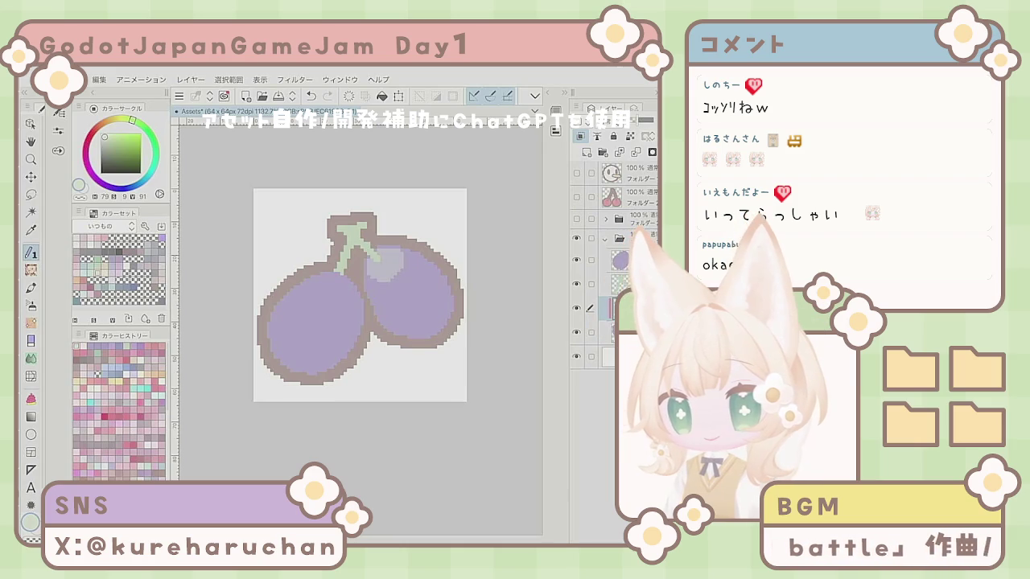
key(ctrl+z)
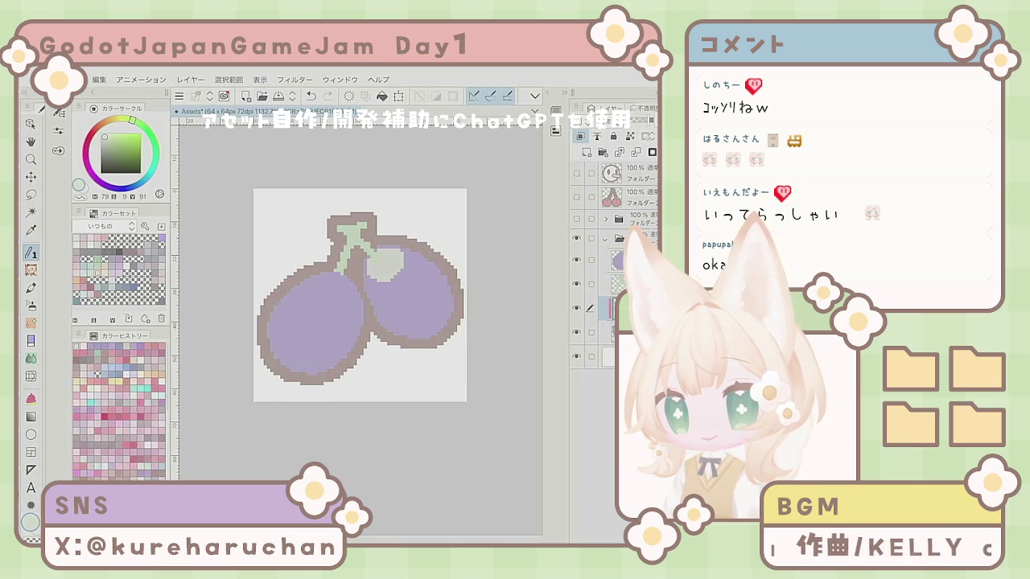
click(385, 269)
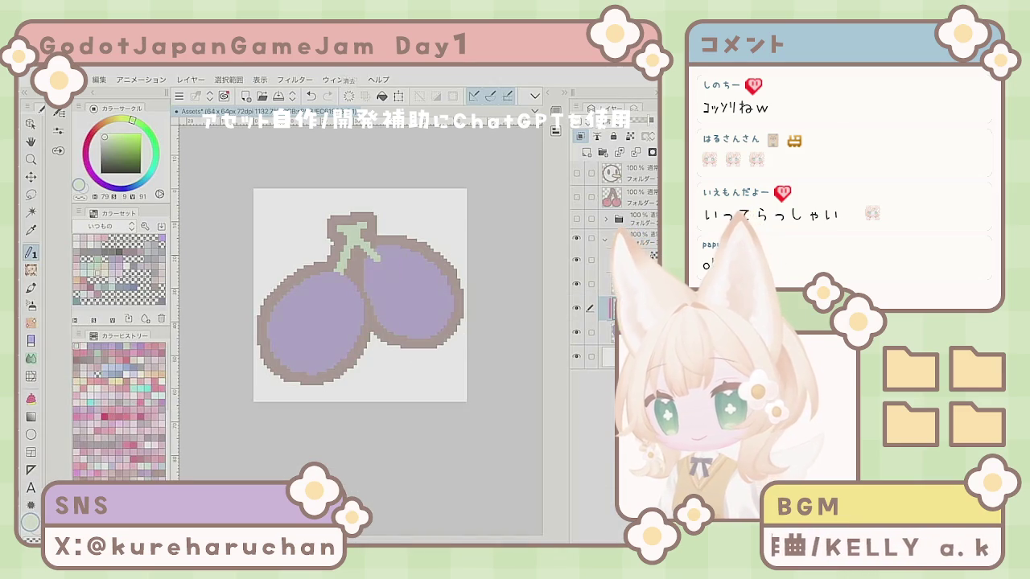
click(379, 264)
click(374, 262)
click(376, 266)
click(385, 261)
click(383, 255)
click(384, 251)
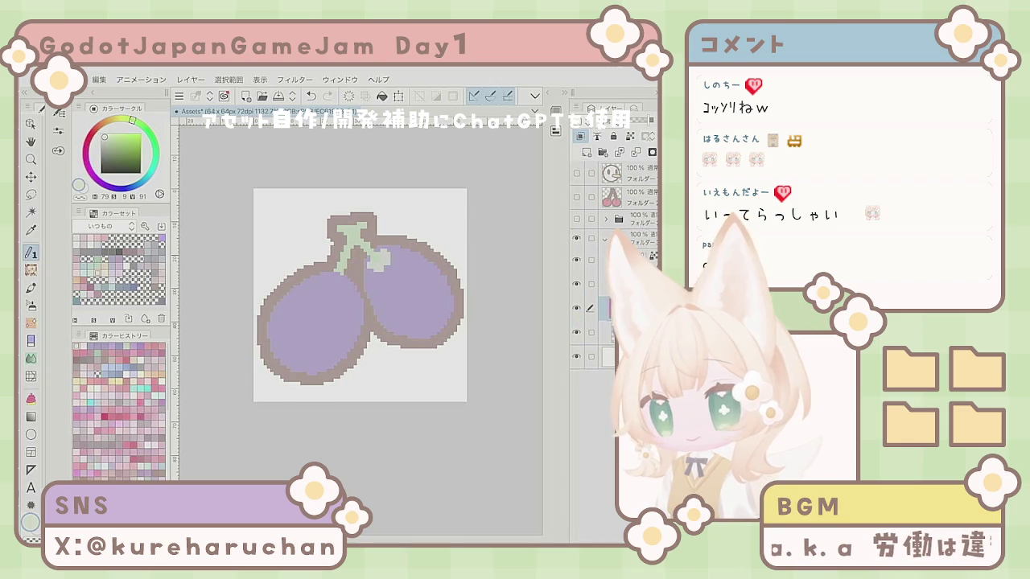
scroll(415, 282, down, 4)
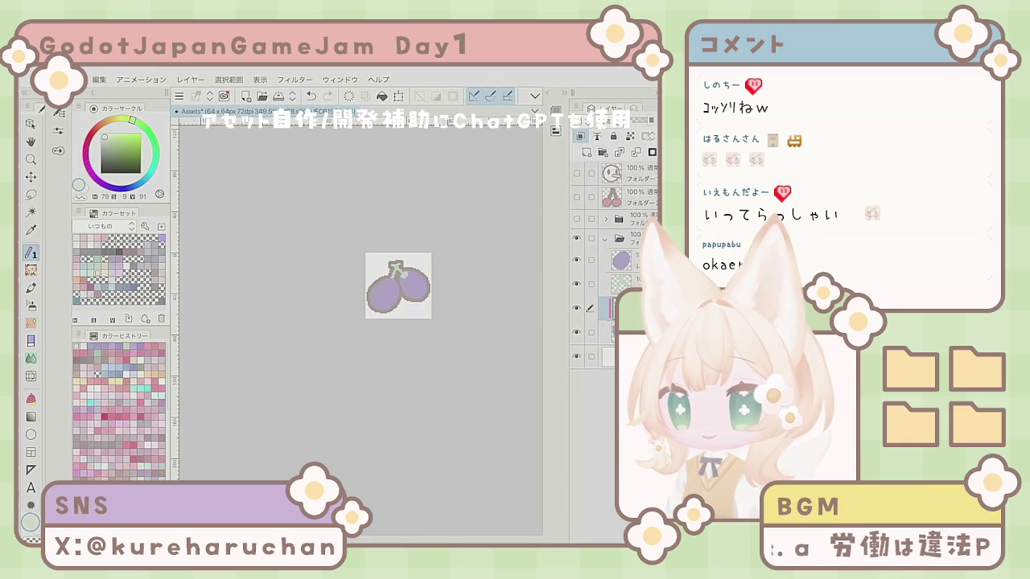
scroll(409, 292, up, 5)
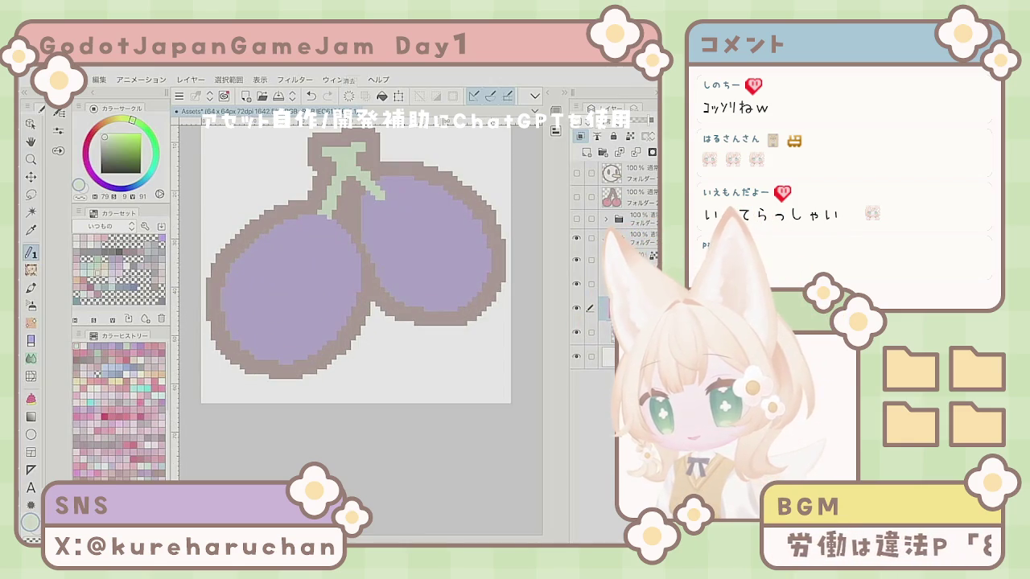
- Sample the stem's light green and try pale green patches beside the stem tip, removing them
alt+click(344, 165)
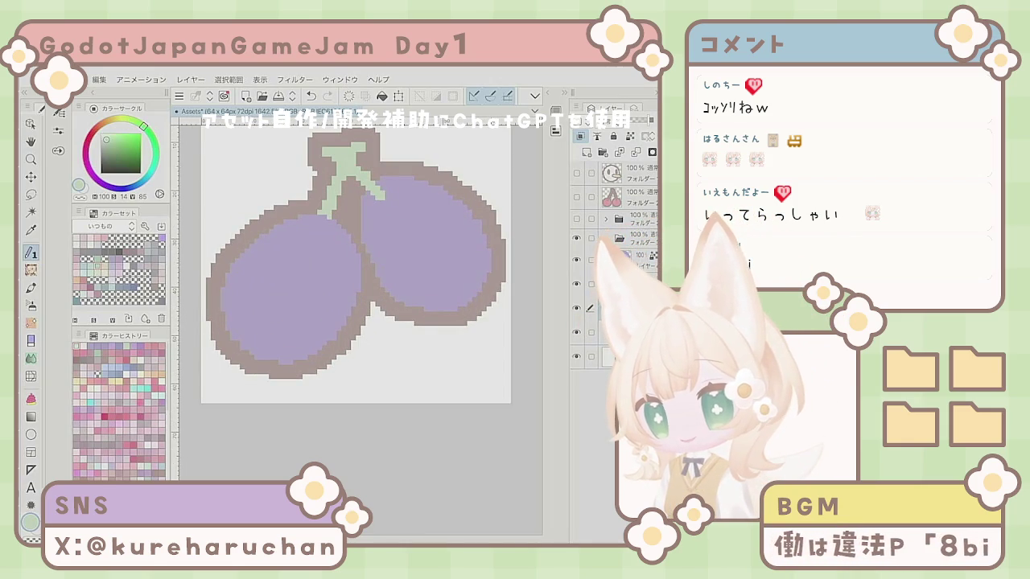
mouse_move(375, 207)
mouse_down()
mouse_move(393, 187)
mouse_move(371, 214)
mouse_move(383, 188)
mouse_up()
key(ctrl+z)
alt+click(386, 196)
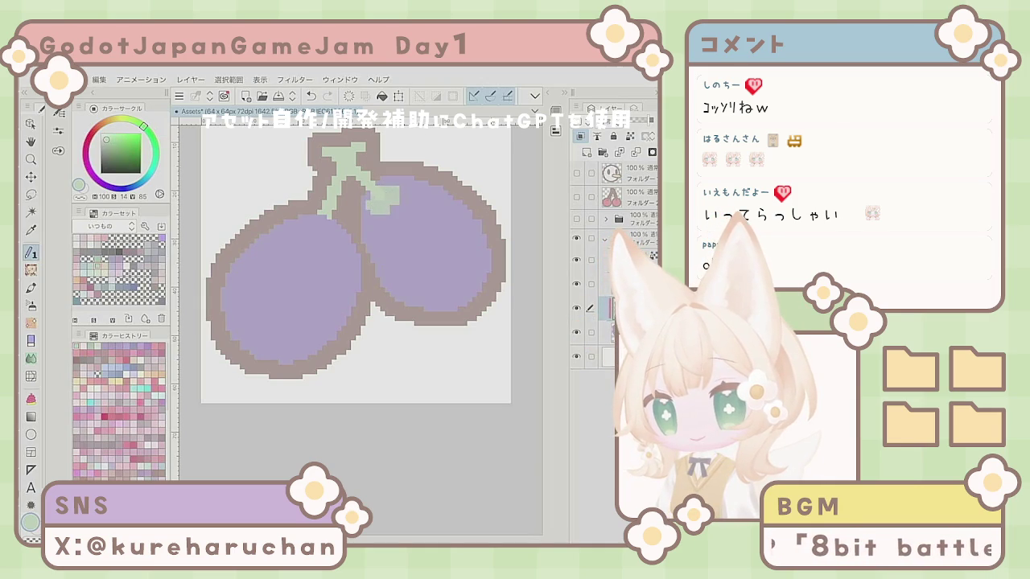
key(Delete)
mouse_move(386, 195)
mouse_down()
mouse_move(375, 211)
mouse_move(397, 188)
mouse_move(369, 214)
mouse_up()
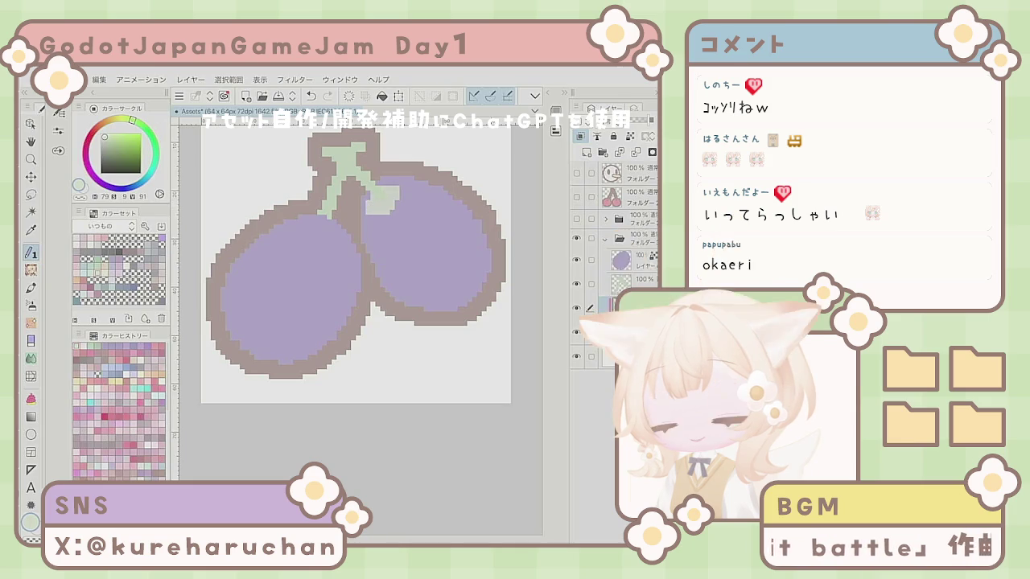
key(Delete)
- With a smaller brush, repaint a small pale green patch beside the stem's end
click(58, 130)
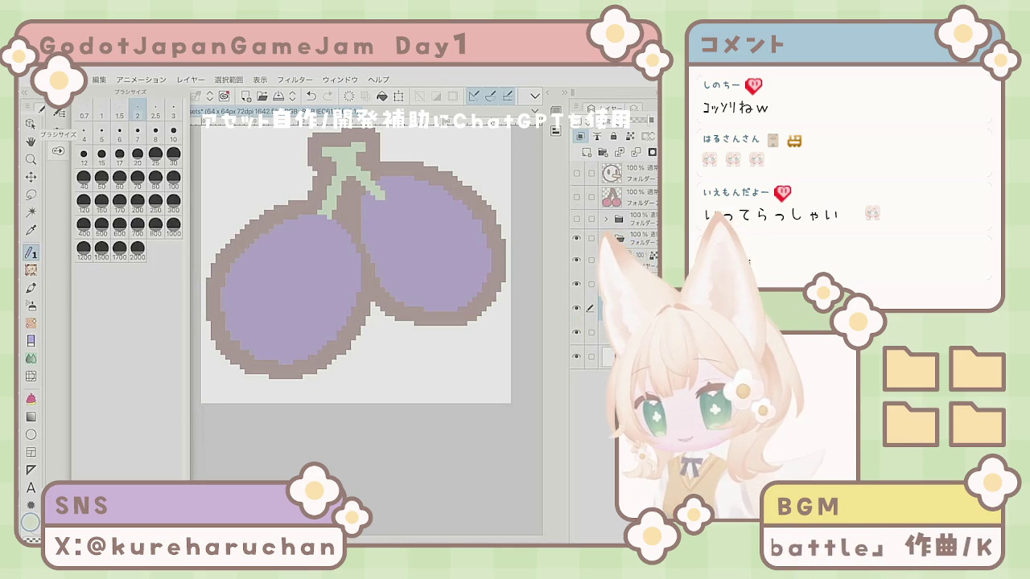
click(101, 110)
mouse_move(378, 214)
mouse_down()
mouse_move(396, 191)
mouse_move(398, 202)
mouse_move(371, 200)
mouse_move(367, 214)
mouse_move(367, 196)
mouse_up()
click(377, 216)
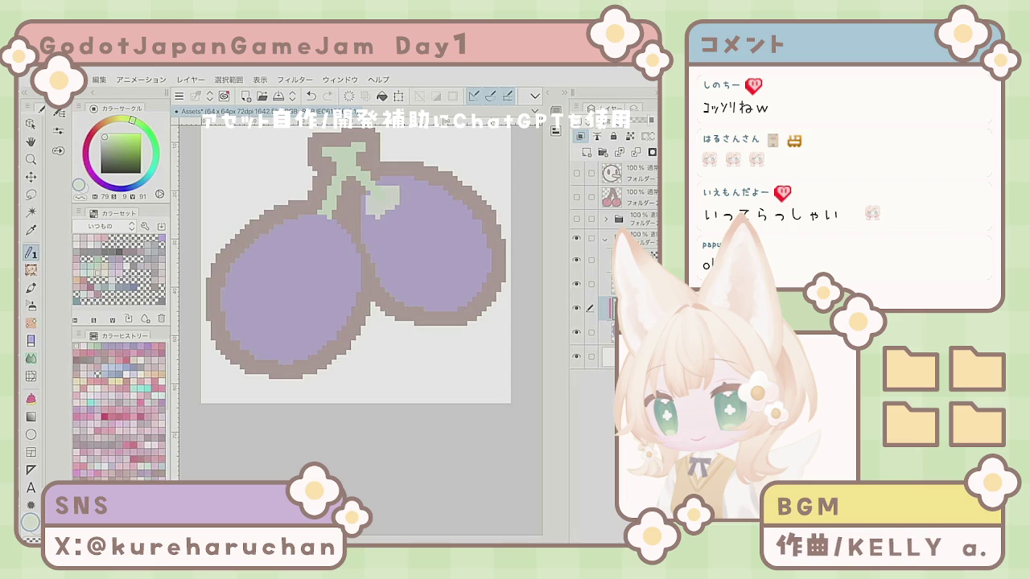
click(402, 197)
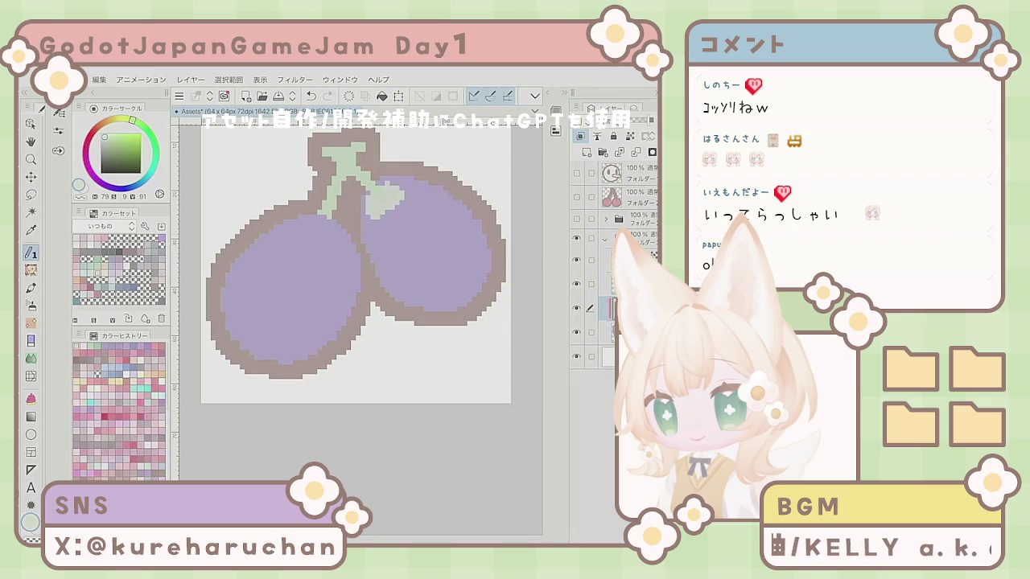
key(ctrl+minus)
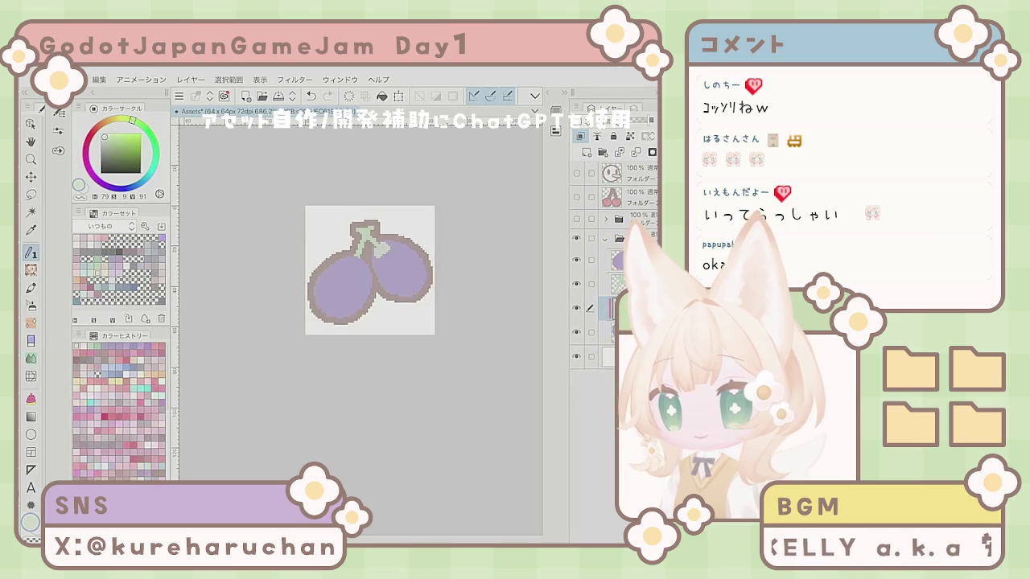
- Overpaint the stray green highlight pixels on the right grape with purple
key(ctrl+plus)
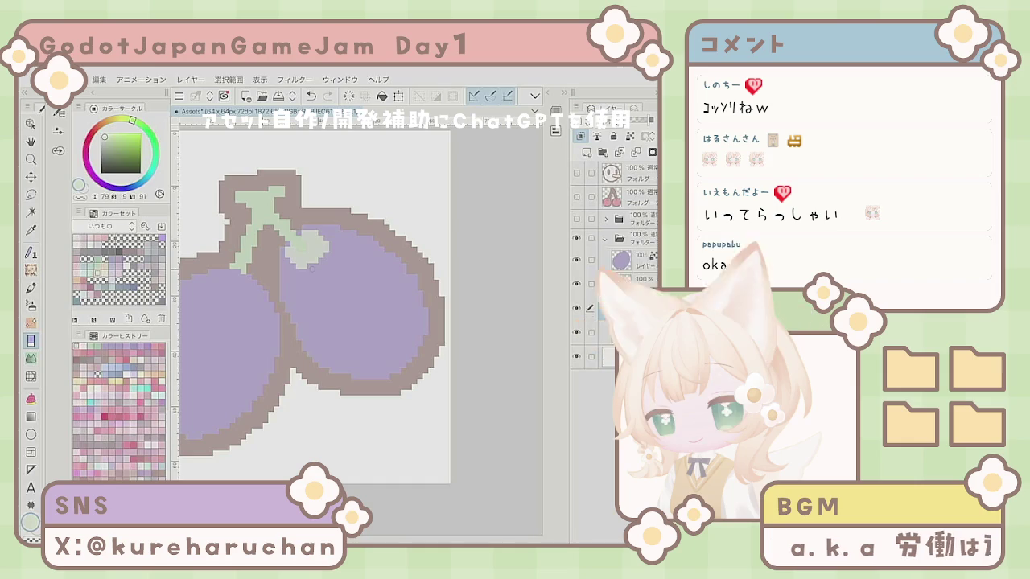
click(327, 250)
click(320, 240)
click(320, 256)
click(321, 250)
click(316, 233)
click(300, 265)
click(304, 266)
click(293, 261)
- Darken the remaining highlight pixels on the right grape so the stem ends cleanly
click(309, 263)
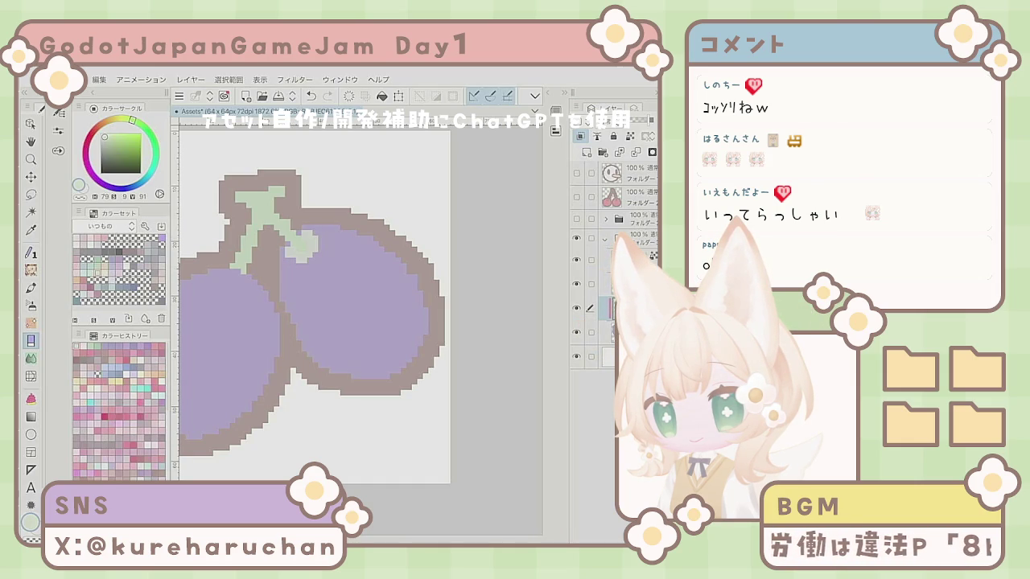
click(288, 250)
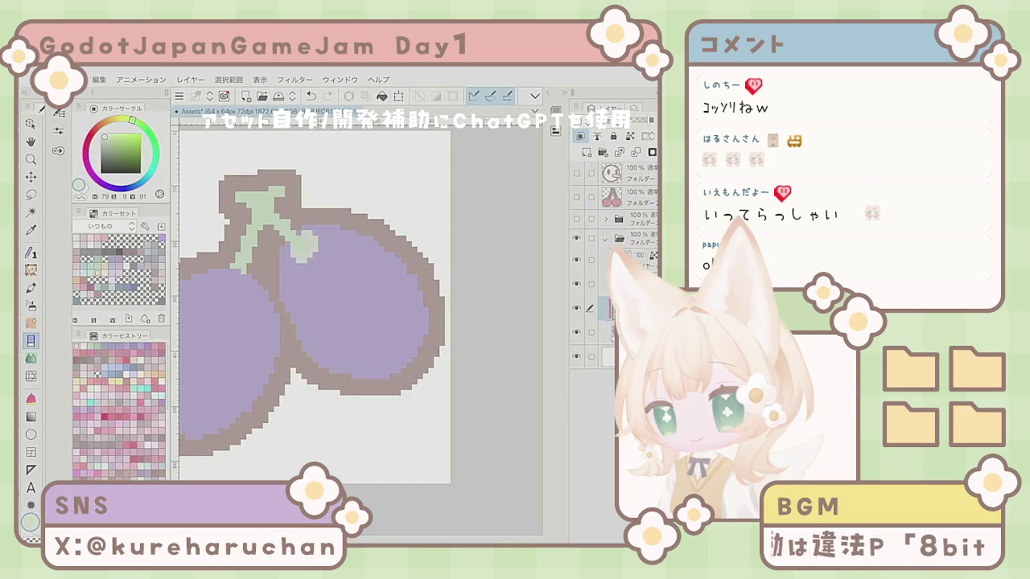
click(307, 232)
click(315, 239)
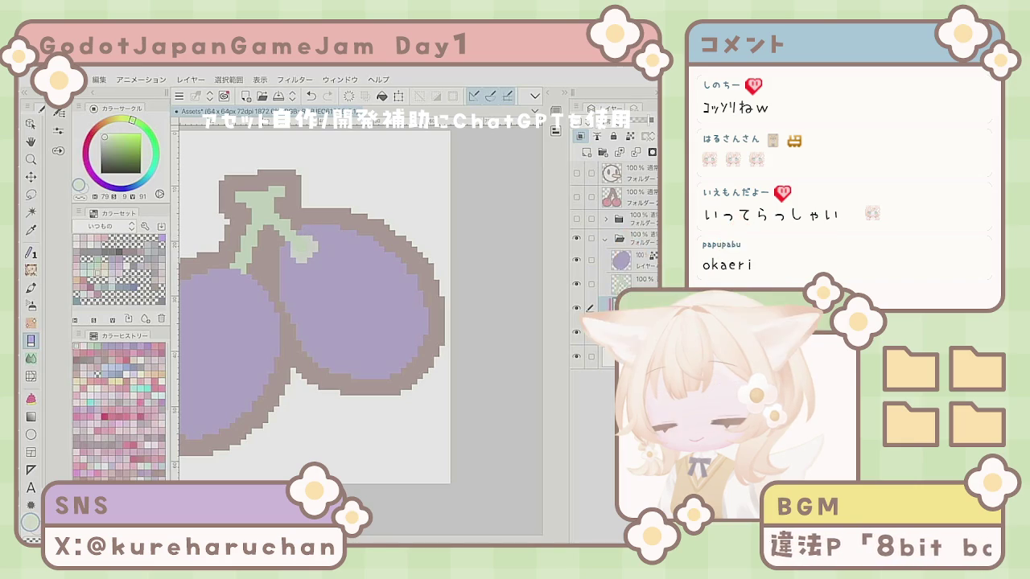
scroll(310, 306, down, 5)
scroll(310, 306, up, 4)
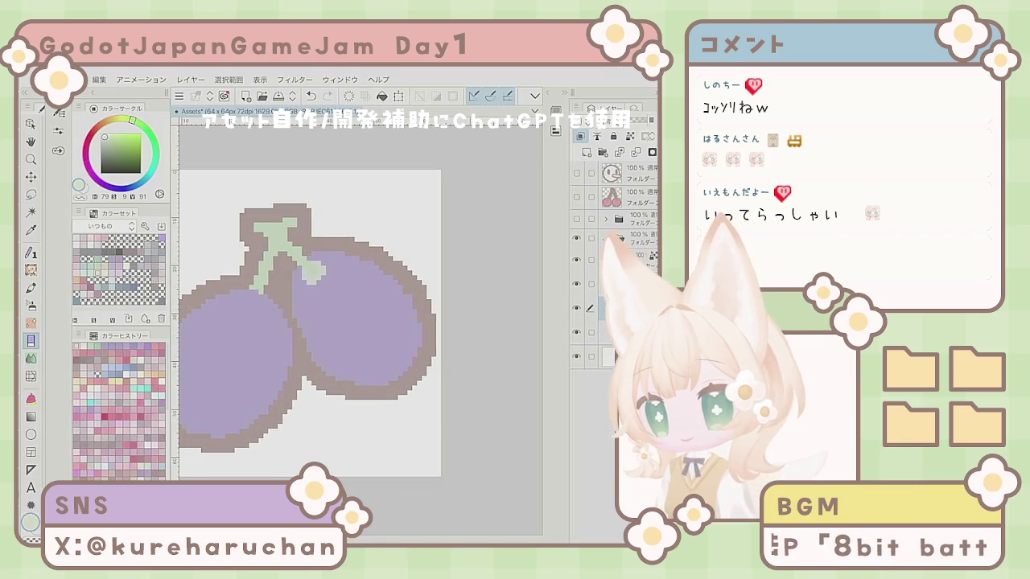
click(304, 272)
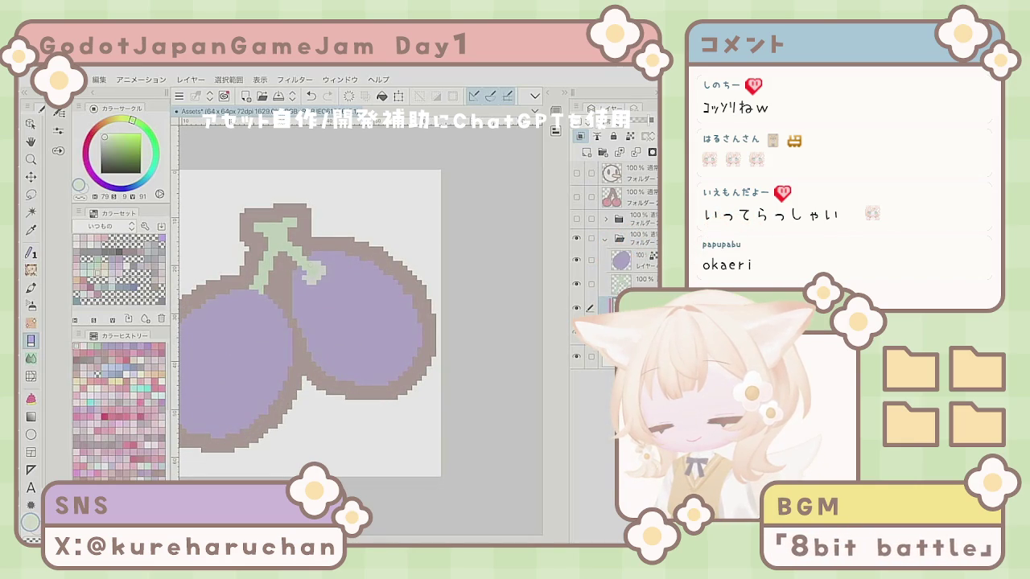
scroll(429, 367, down, 4)
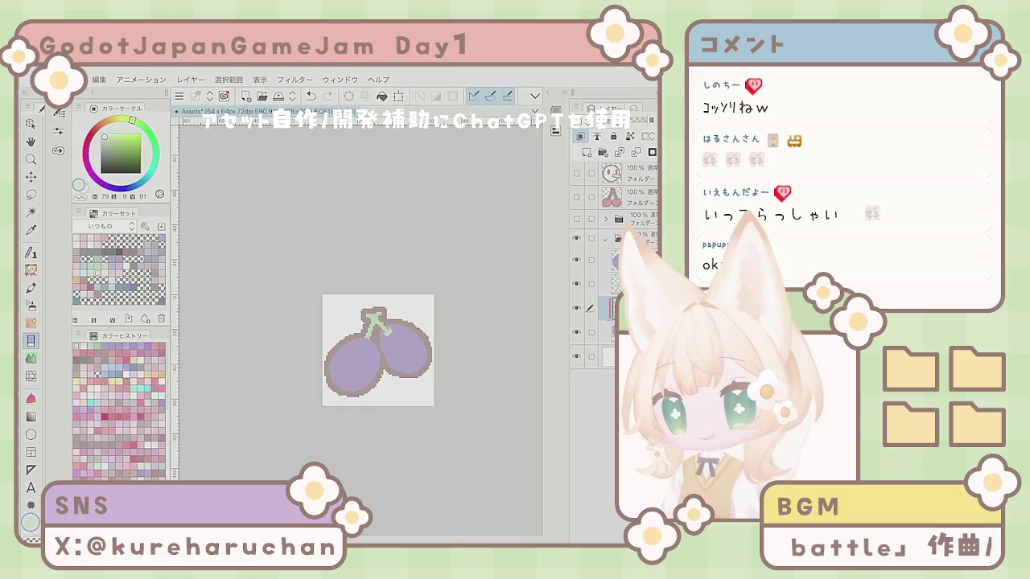
- Select the lower layer and switch between pen and eraser while inspecting the grape
click(604, 332)
key(p)
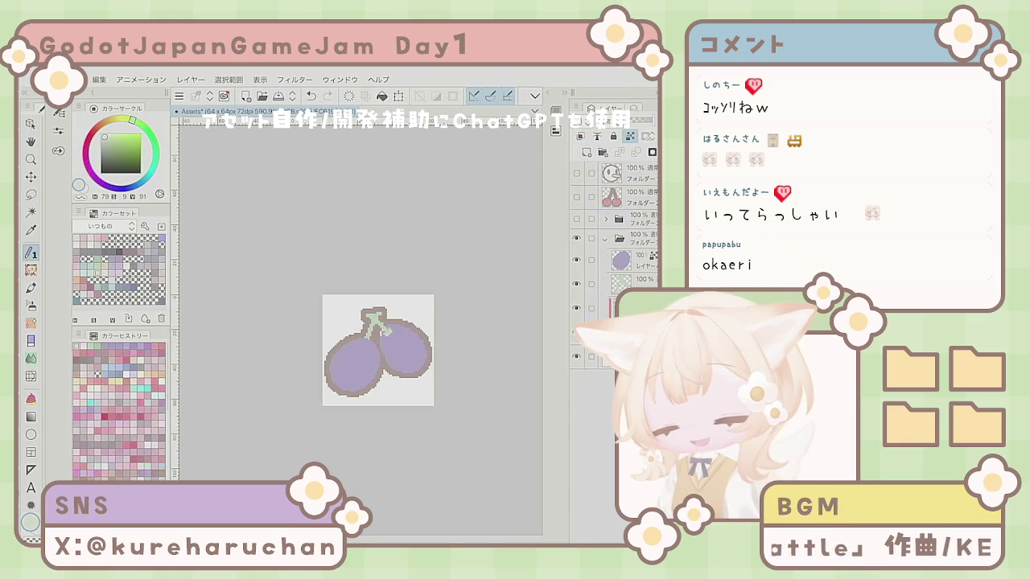
key(e)
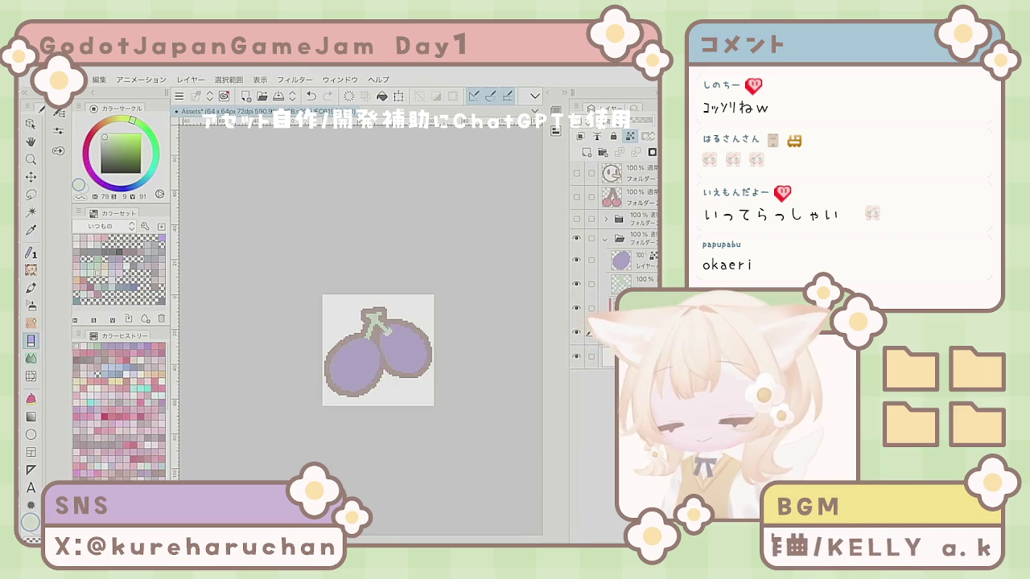
scroll(360, 322, up, 1)
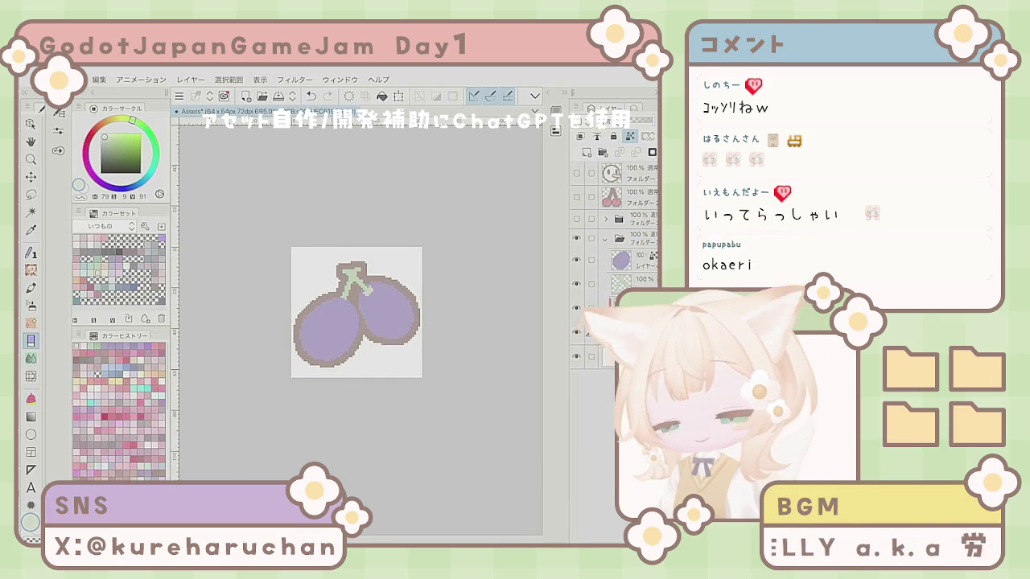
scroll(428, 348, down, 3)
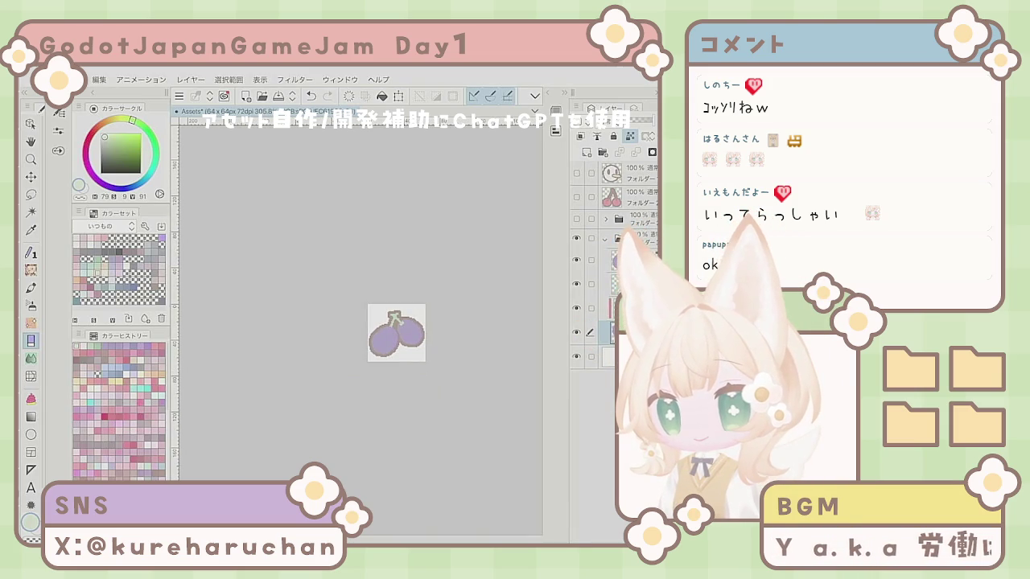
key(p)
scroll(422, 341, up, 5)
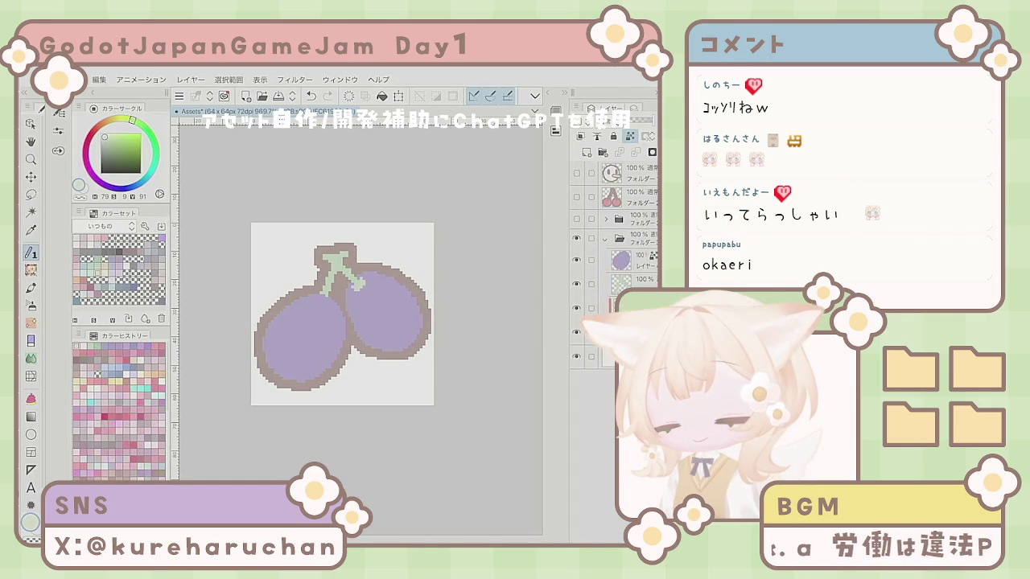
scroll(346, 338, down, 3)
scroll(346, 337, up, 5)
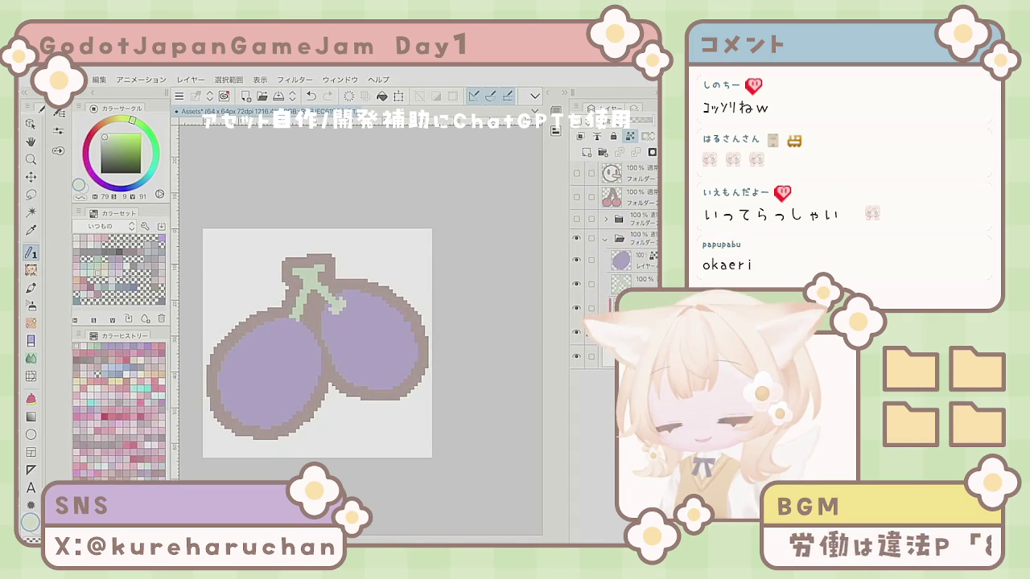
- Add a new empty layer above the top layer and shift the colour from dark brown toward grey-pink
click(615, 284)
click(586, 153)
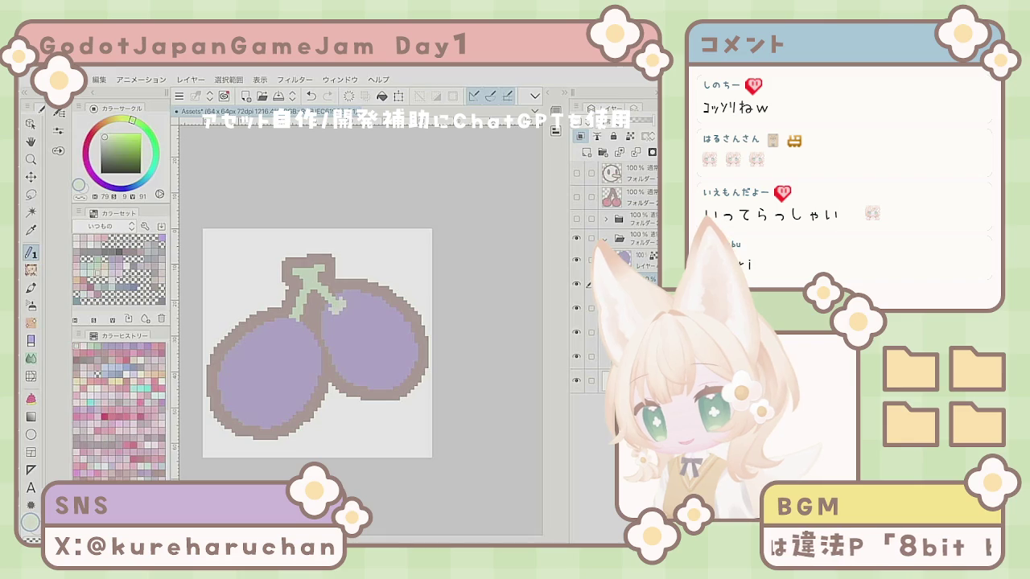
key(x)
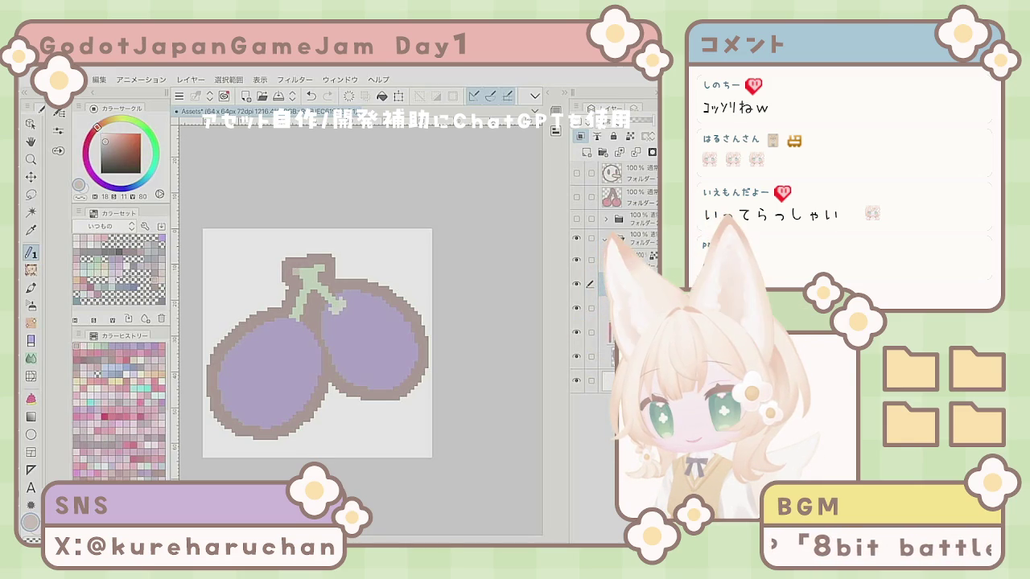
click(108, 148)
click(105, 141)
click(86, 147)
click(103, 145)
click(297, 271)
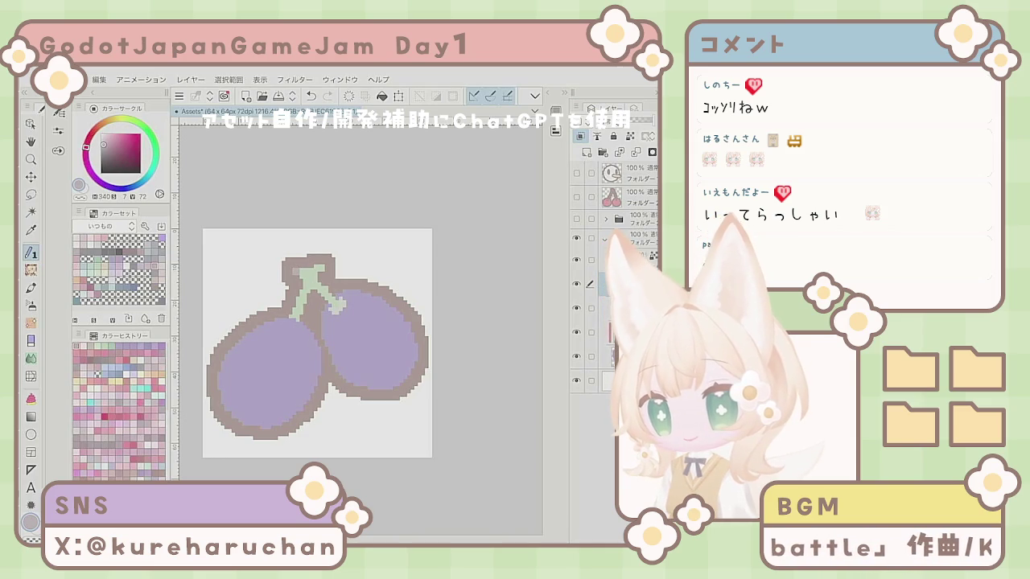
- Fine-tune the drawing colour to a muted brownish grey and save the file
key(x)
drag(114, 139, 109, 140)
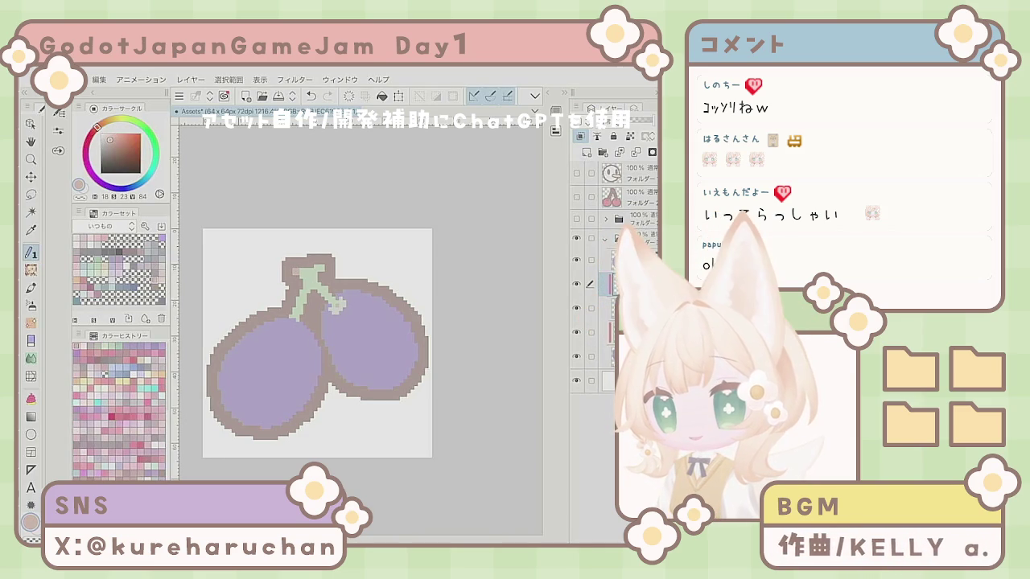
key(ctrl+minus)
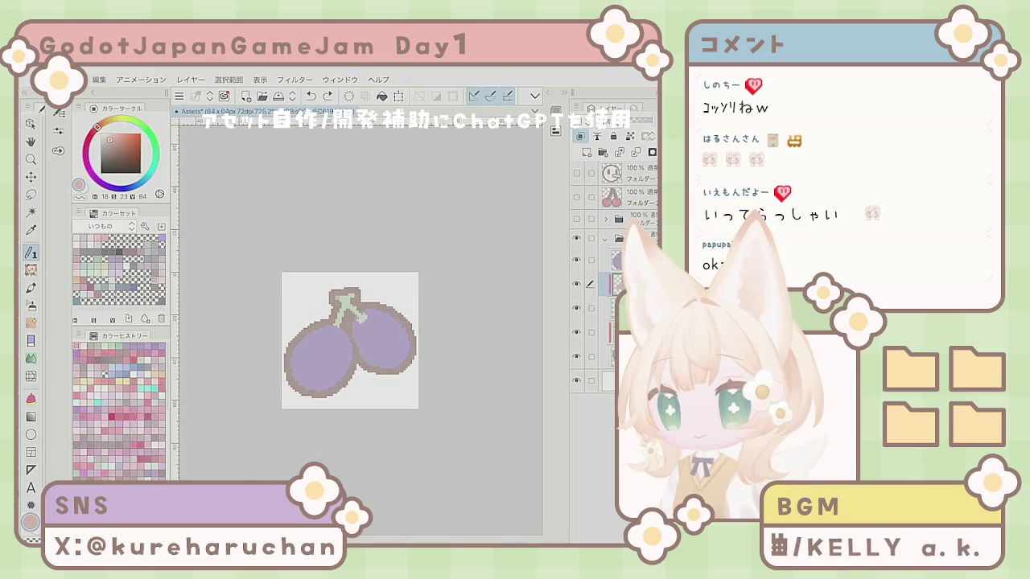
drag(110, 140, 105, 141)
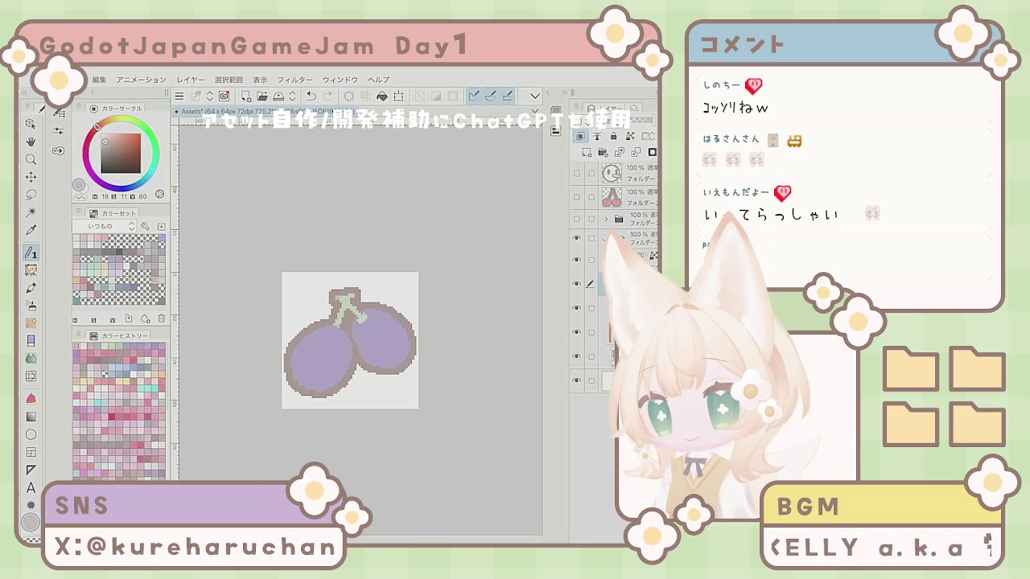
scroll(306, 375, down, 4)
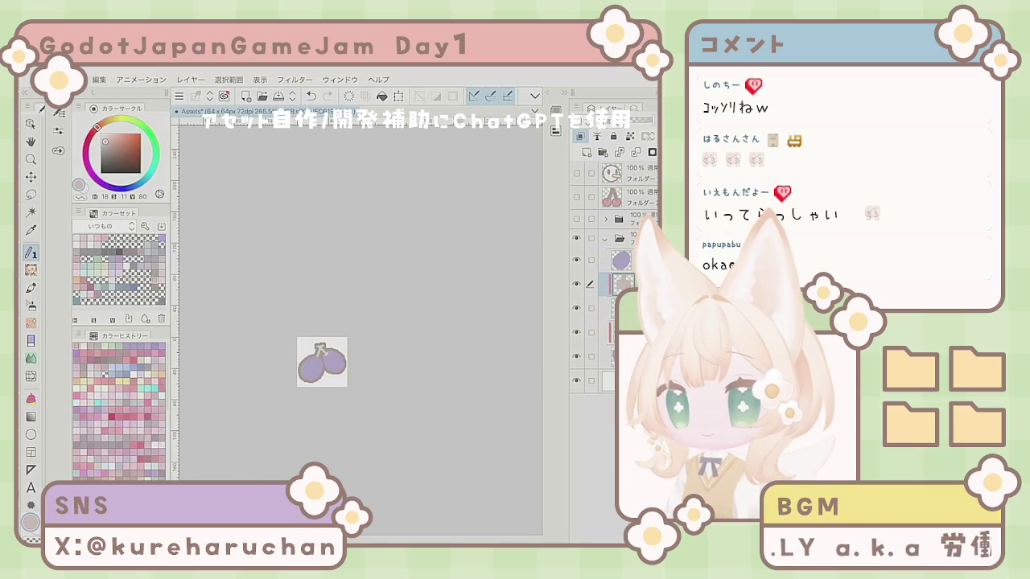
scroll(301, 422, up, 2)
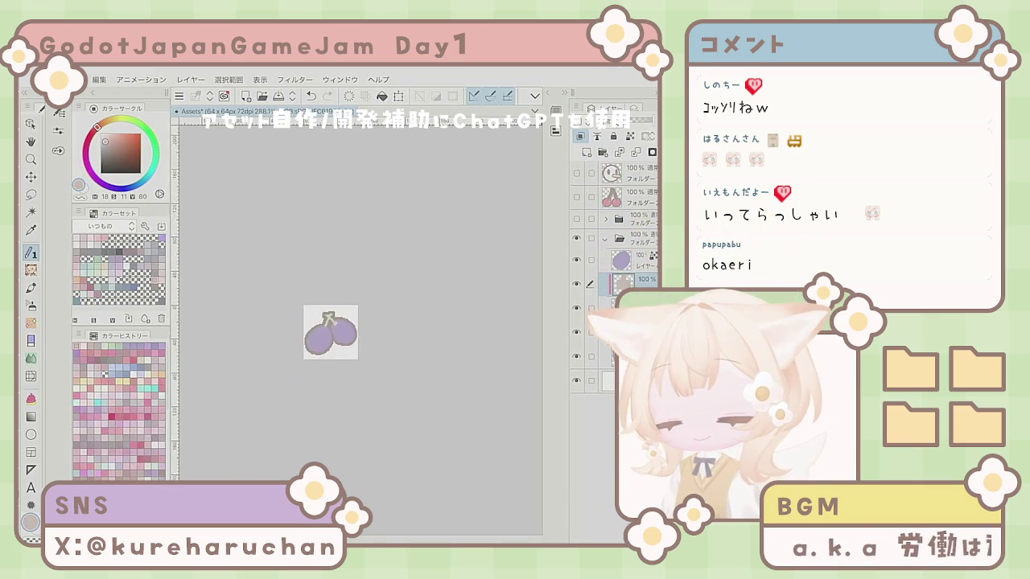
scroll(336, 318, up, 2)
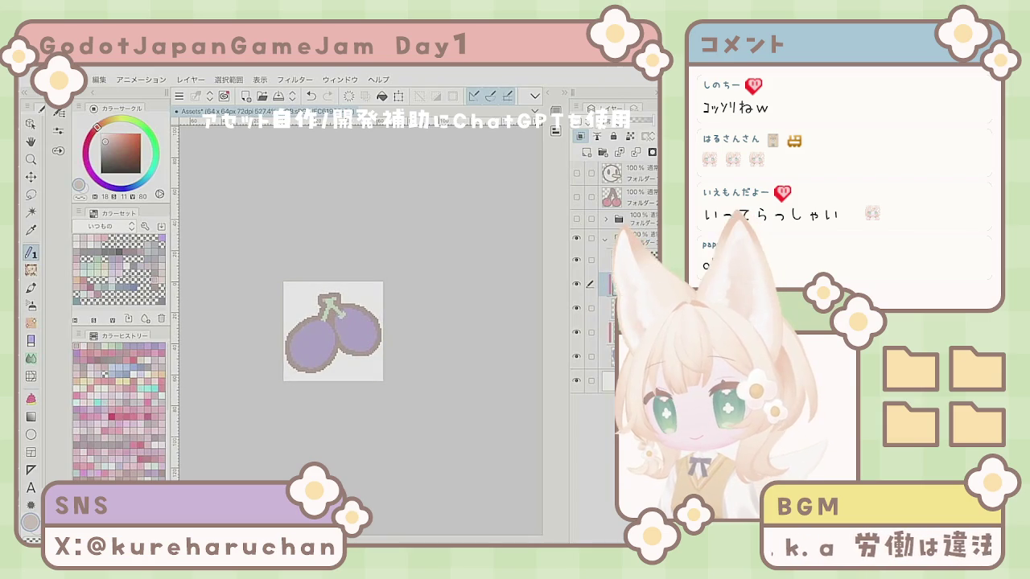
key(ctrl+s)
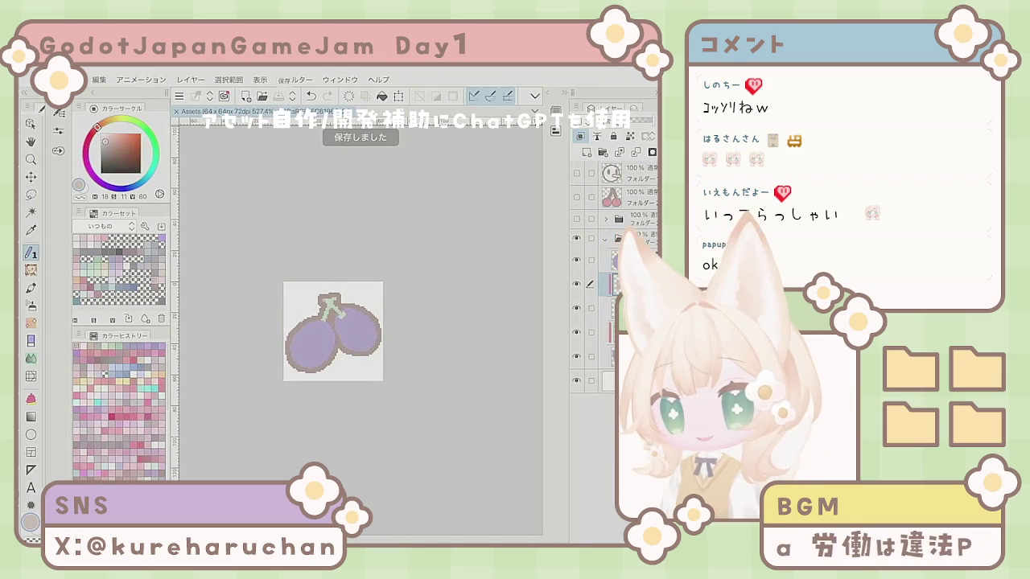
- Collapse the grape layer folder and save the Assets file with Ctrl+S
click(605, 238)
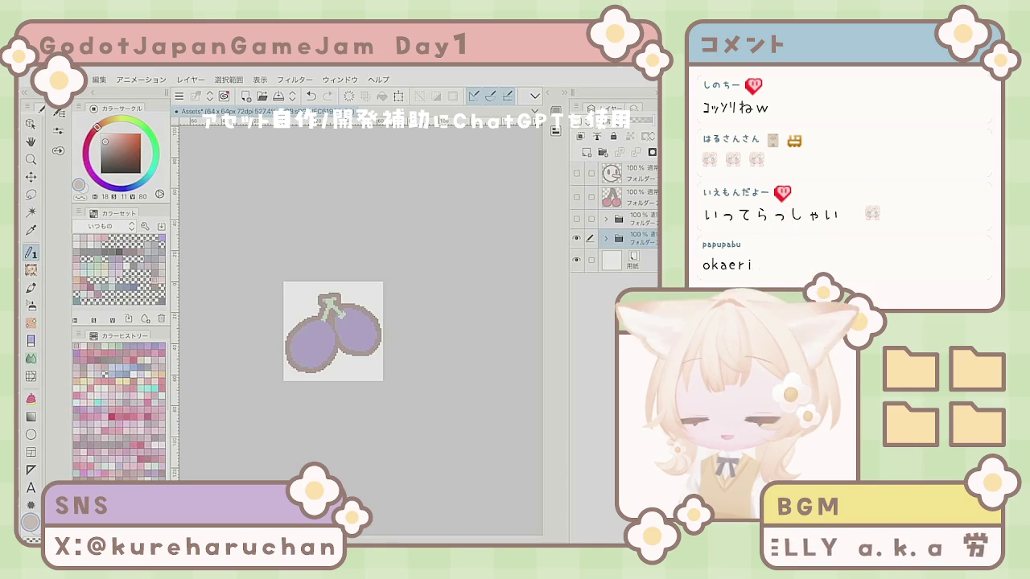
scroll(274, 399, up, 1)
key(ctrl+s)
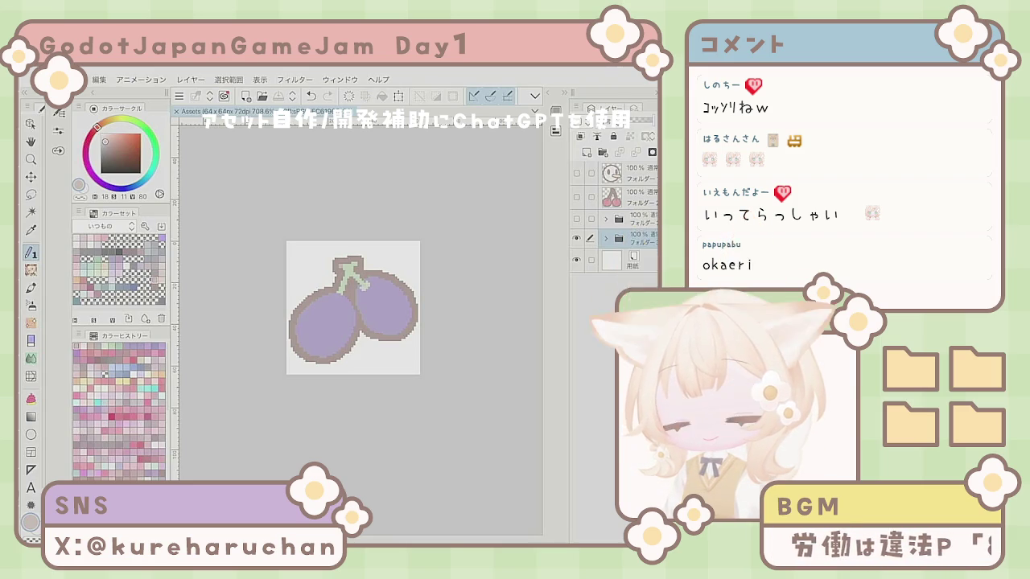
key(ctrl+z)
key(ctrl+y)
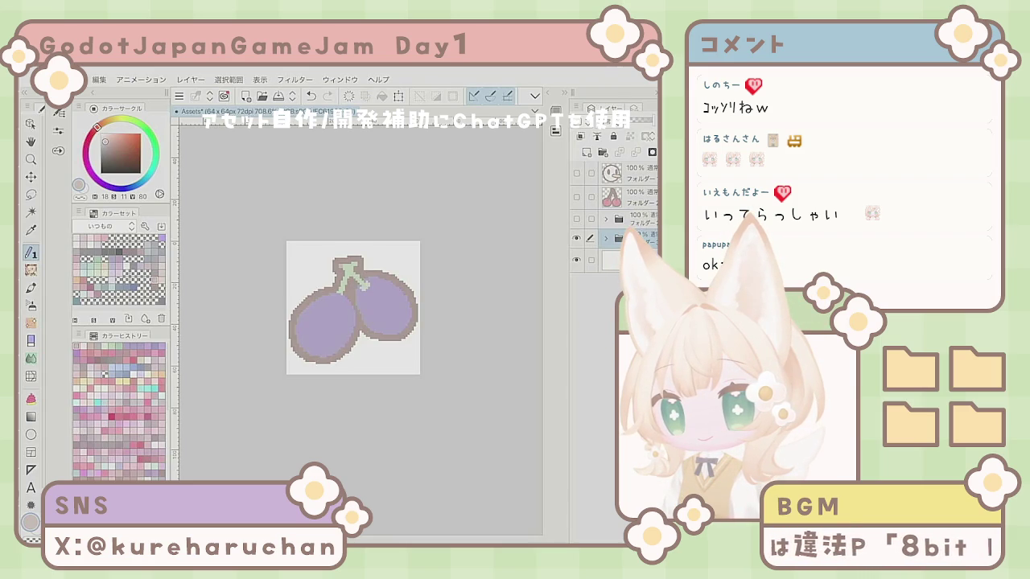
- Hide the grape folder and delete the stray layer beneath it
click(577, 238)
click(611, 260)
click(611, 238)
click(612, 260)
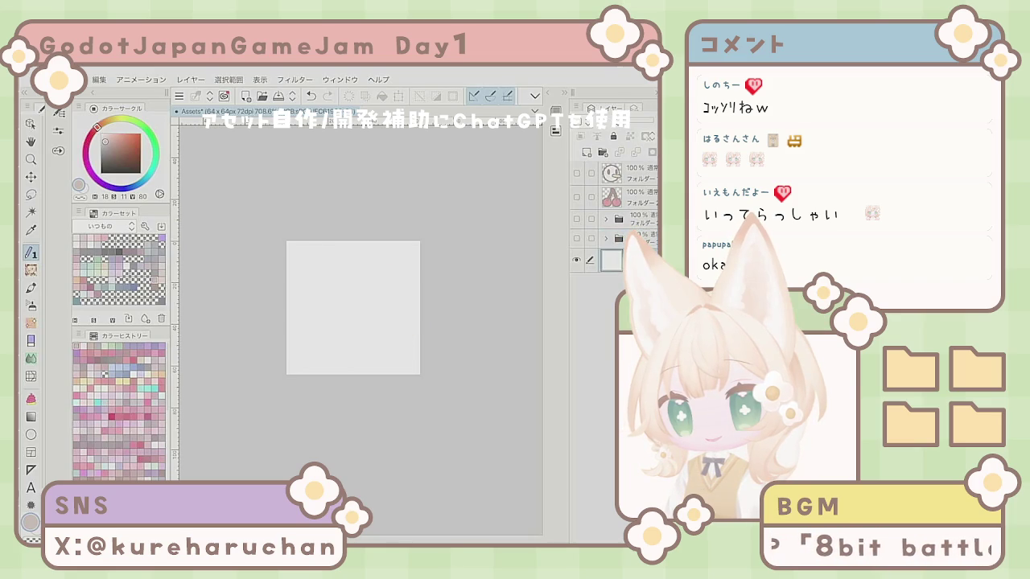
right_click(619, 234)
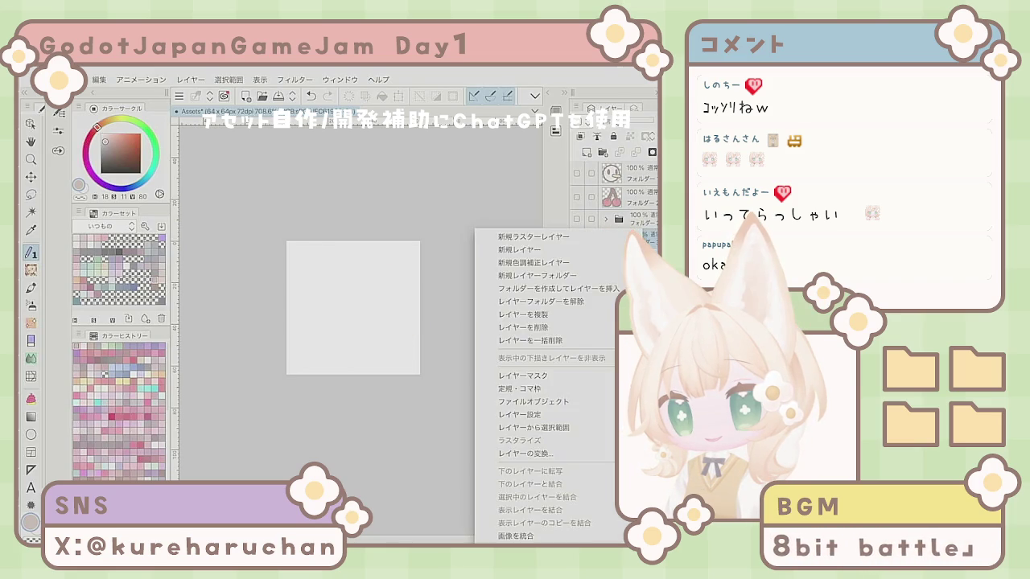
click(523, 328)
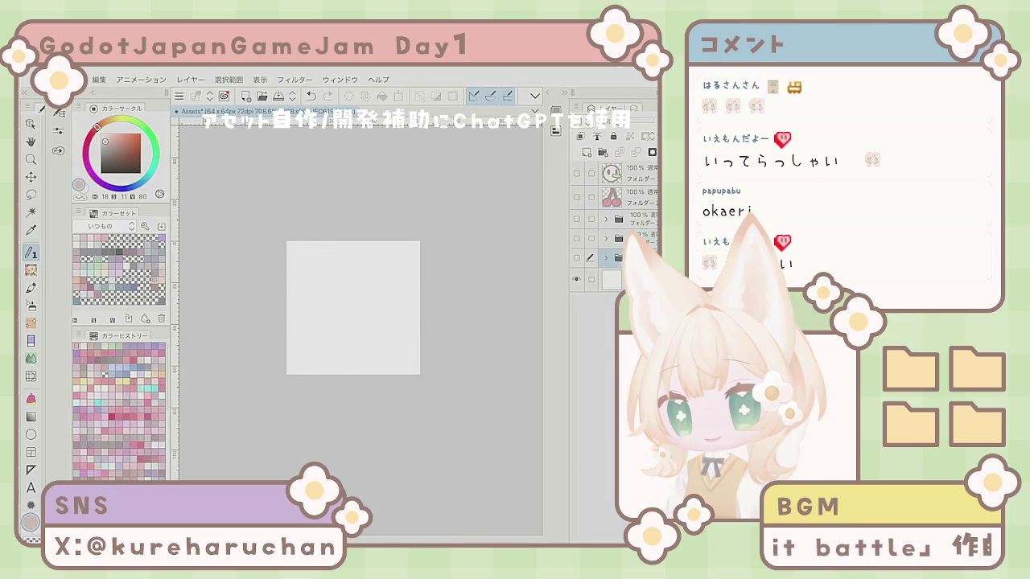
- Show and expand the grape folder, duplicate it, and add a blank raster layer
click(576, 257)
click(606, 258)
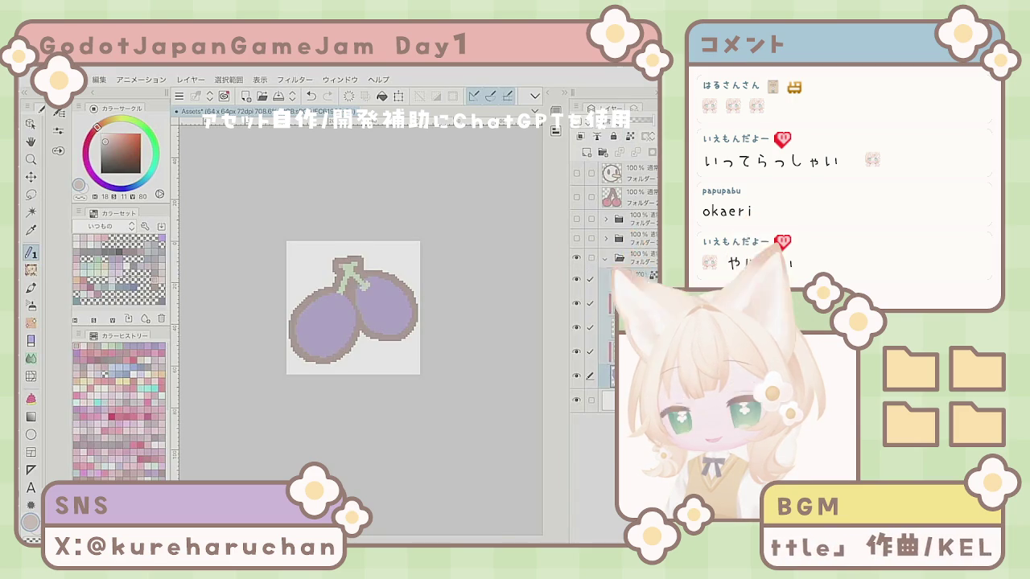
right_click(623, 314)
click(628, 315)
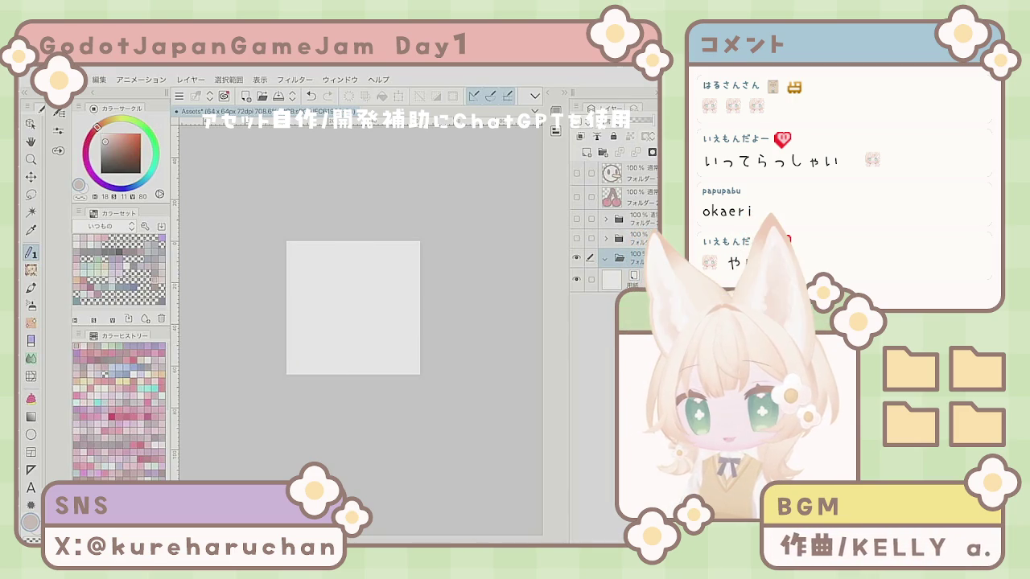
click(587, 152)
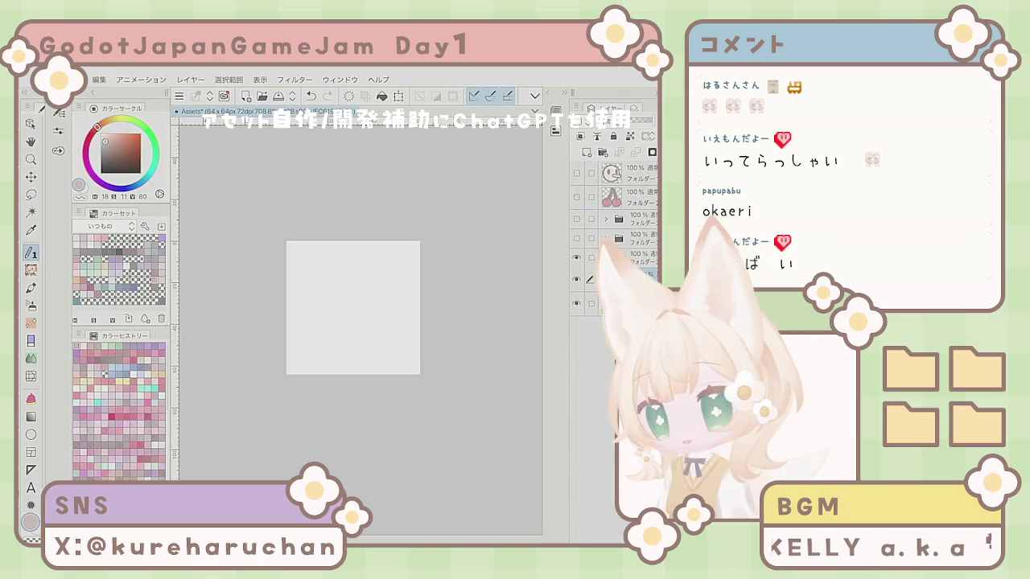
- Pick a muted purple, clear the test rings from the layer, and set brush size 3
drag(343, 268, 366, 301)
key(ctrl+z)
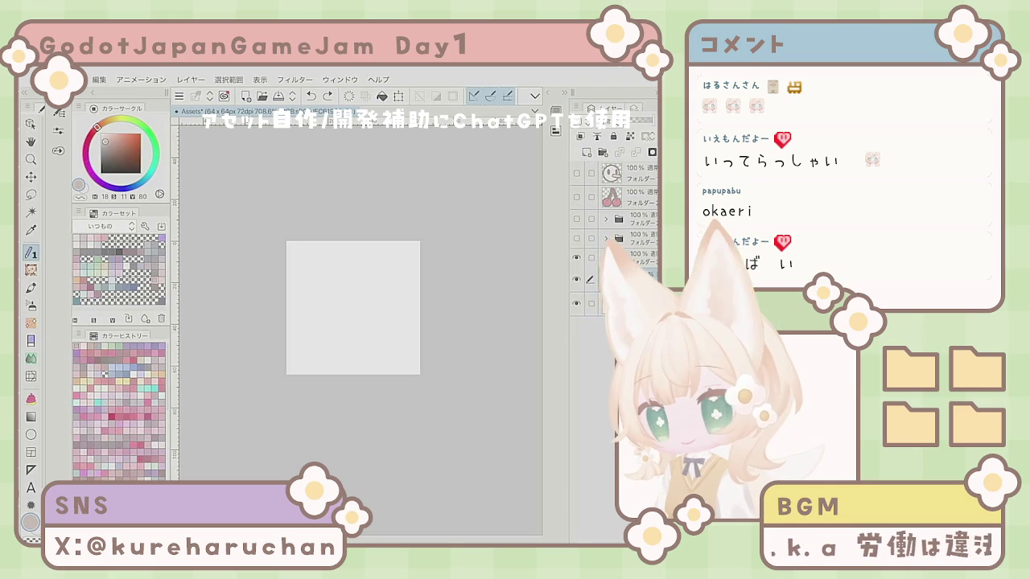
click(133, 266)
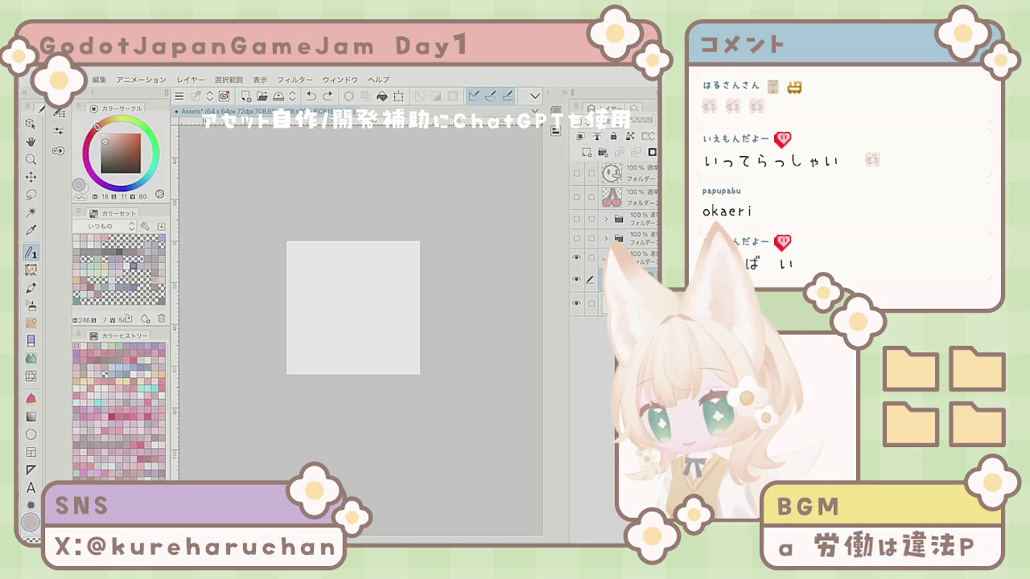
mouse_move(338, 337)
mouse_down()
mouse_move(391, 330)
mouse_move(346, 345)
mouse_move(394, 322)
mouse_move(334, 305)
mouse_move(359, 309)
mouse_up()
click(311, 95)
click(349, 96)
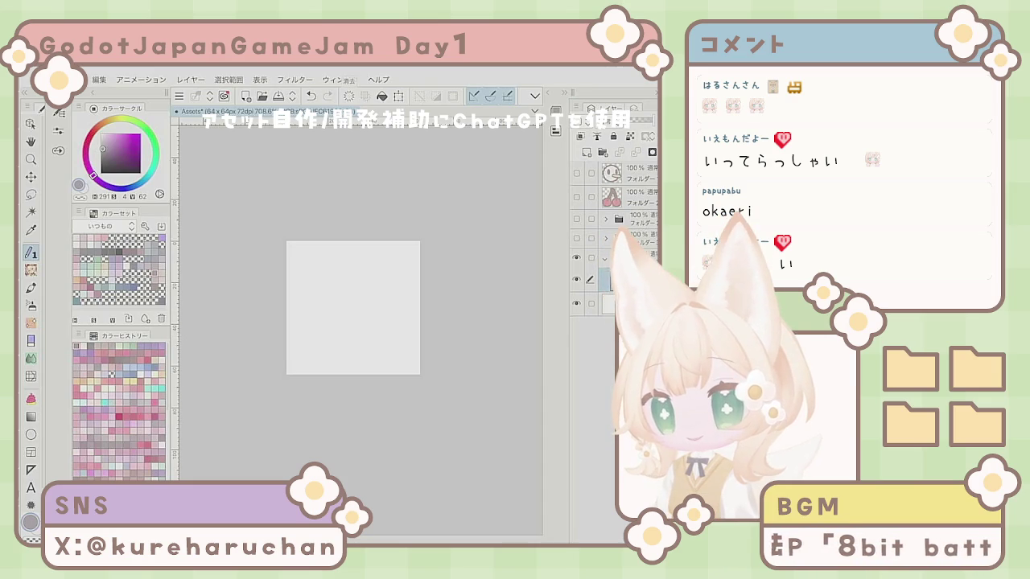
click(57, 151)
click(173, 110)
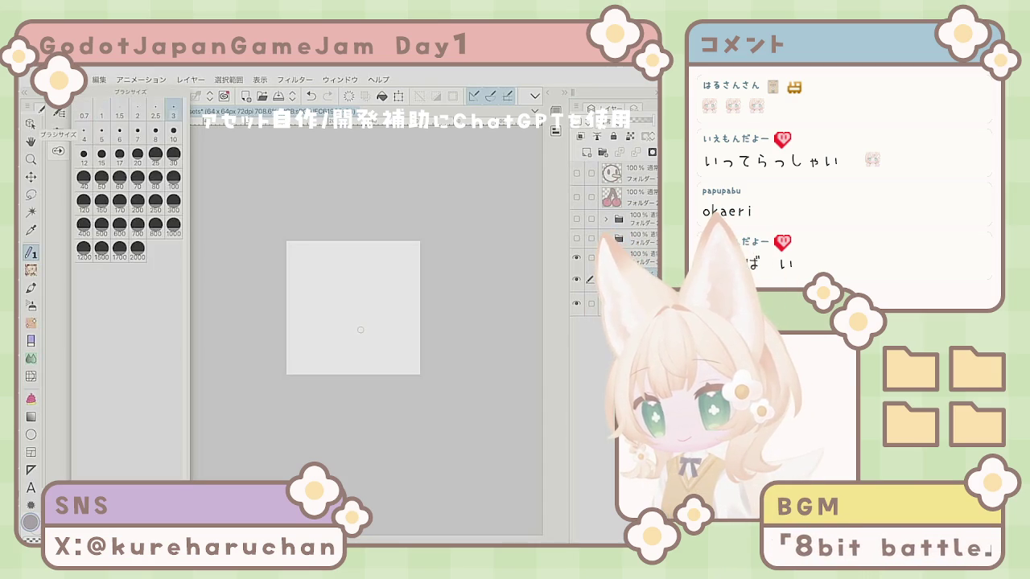
- Replace the first mauve blob with a new filled blob with a brown outline in the canvas centre
click(360, 330)
mouse_move(360, 330)
mouse_down()
mouse_move(313, 338)
mouse_move(386, 330)
mouse_up()
click(58, 151)
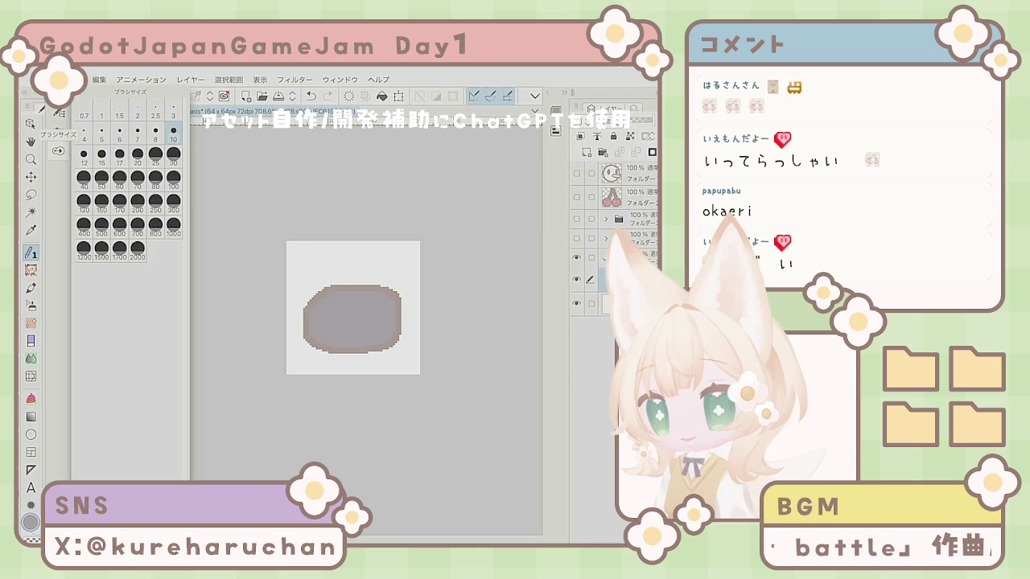
click(57, 150)
click(349, 96)
mouse_move(366, 346)
mouse_down()
mouse_move(346, 344)
mouse_move(375, 322)
mouse_move(309, 348)
mouse_move(337, 354)
mouse_up()
- Widen and round the blob's left, top and bottom edges, then trace a darker outline
mouse_move(309, 312)
mouse_down()
mouse_move(332, 304)
mouse_move(399, 318)
mouse_move(400, 338)
mouse_up()
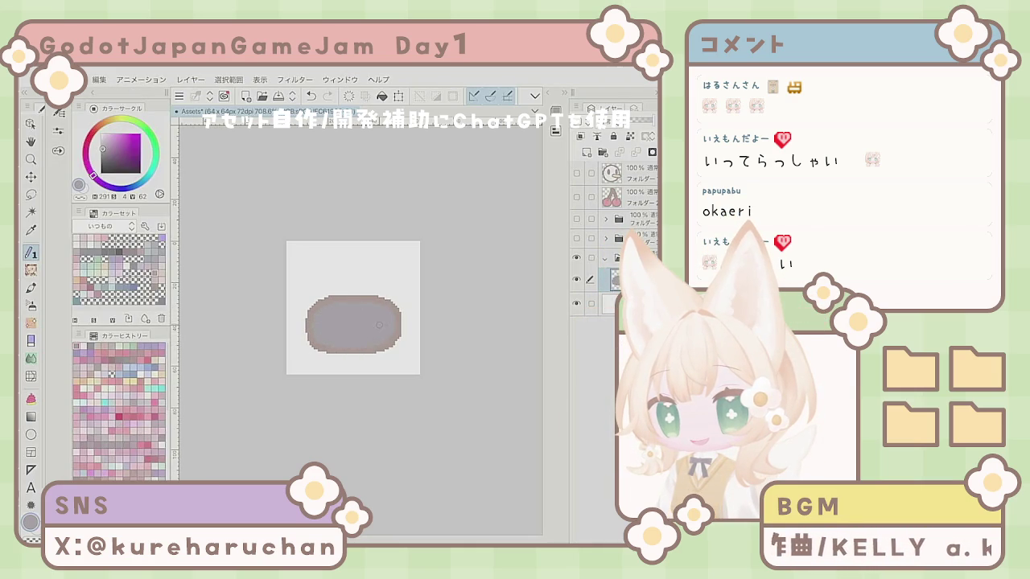
mouse_move(334, 304)
mouse_down()
mouse_move(305, 346)
mouse_move(366, 362)
mouse_move(398, 354)
mouse_move(370, 295)
mouse_up()
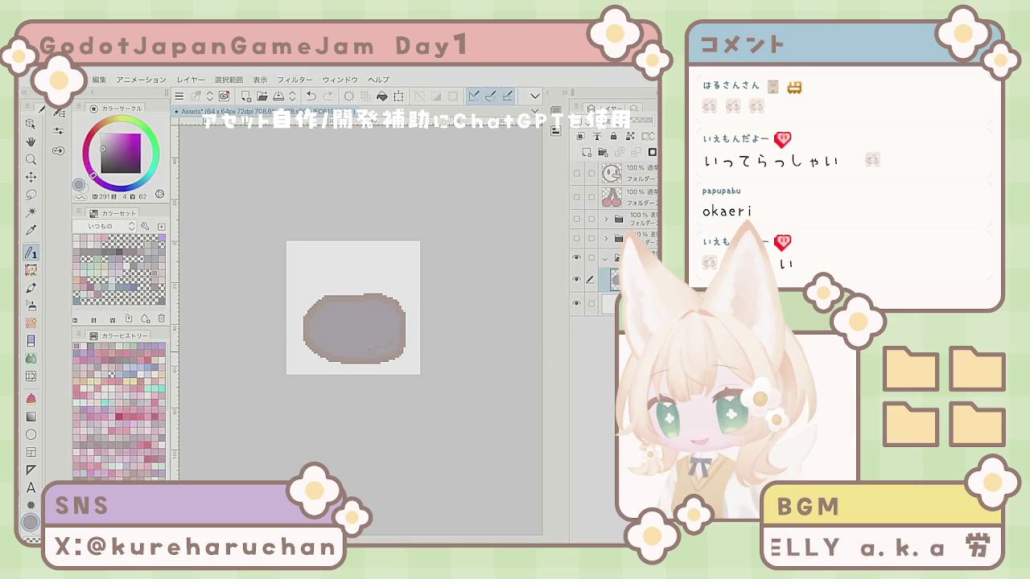
drag(367, 364, 330, 364)
mouse_move(330, 293)
mouse_down()
mouse_move(373, 291)
mouse_move(407, 344)
mouse_up()
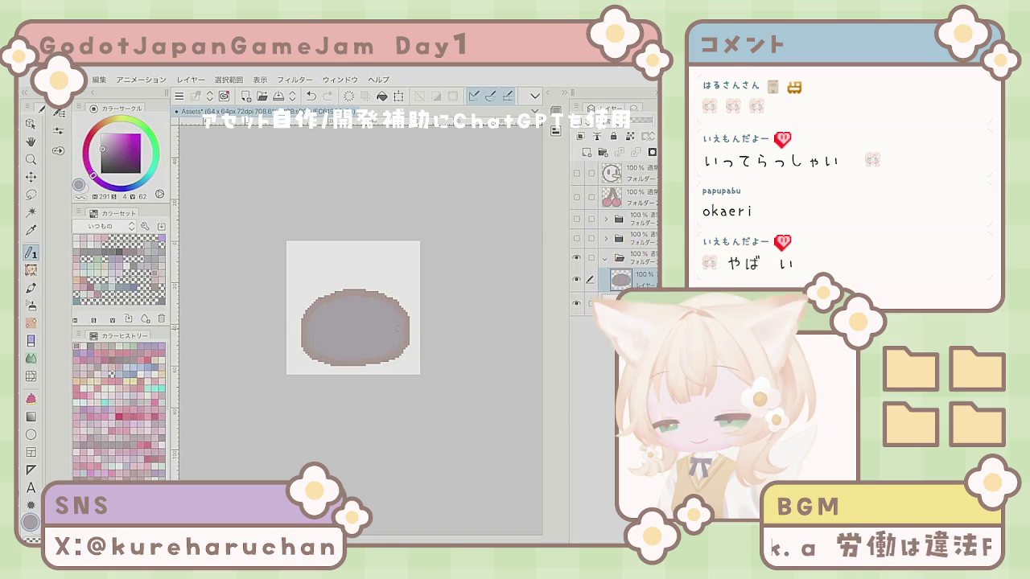
drag(303, 312, 301, 348)
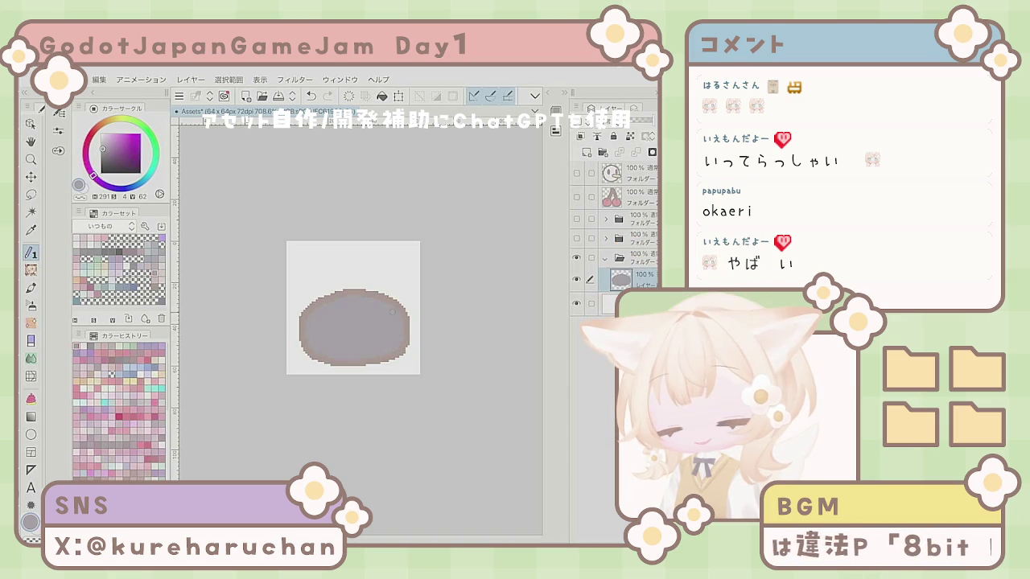
mouse_move(406, 318)
mouse_down()
mouse_move(386, 366)
mouse_move(322, 369)
mouse_move(294, 338)
mouse_move(310, 298)
mouse_move(332, 292)
mouse_up()
key(e)
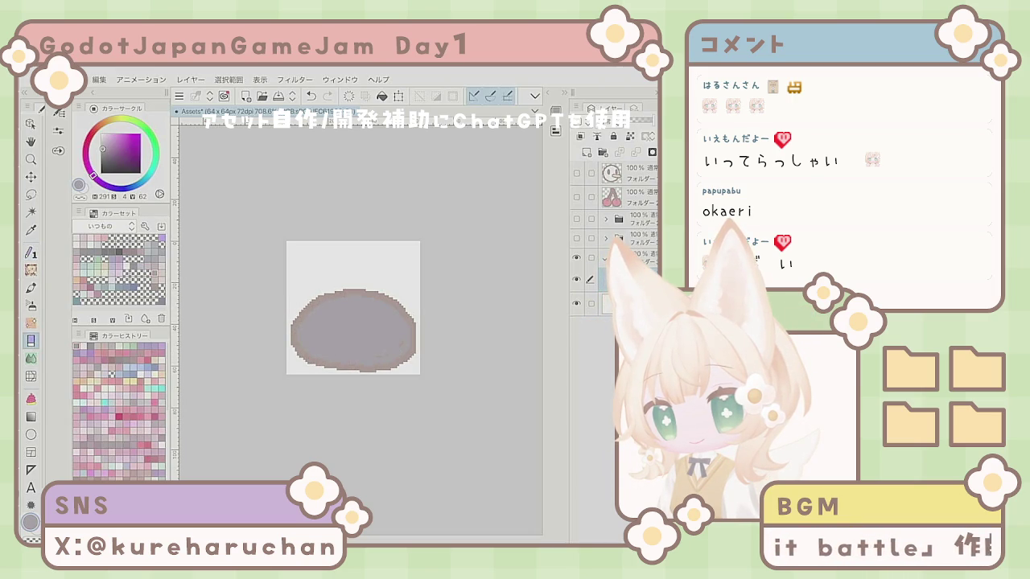
click(310, 95)
- Remove the outline and, with the pen at size 2, draw bumps around the blob
click(311, 95)
click(31, 252)
click(59, 132)
click(138, 109)
key(ctrl+y)
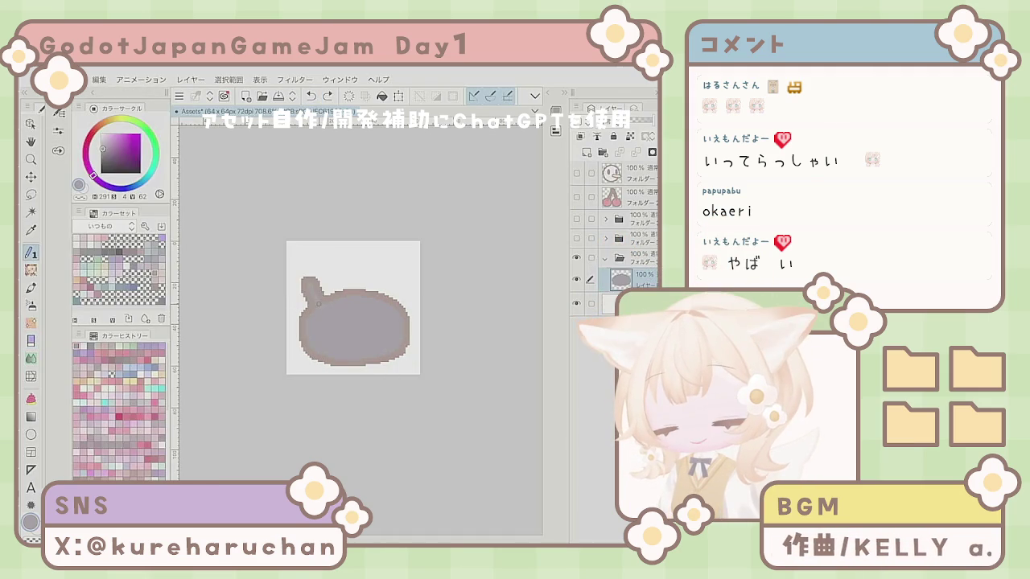
mouse_move(360, 264)
mouse_down()
mouse_move(360, 291)
mouse_move(383, 296)
mouse_up()
drag(407, 280, 413, 330)
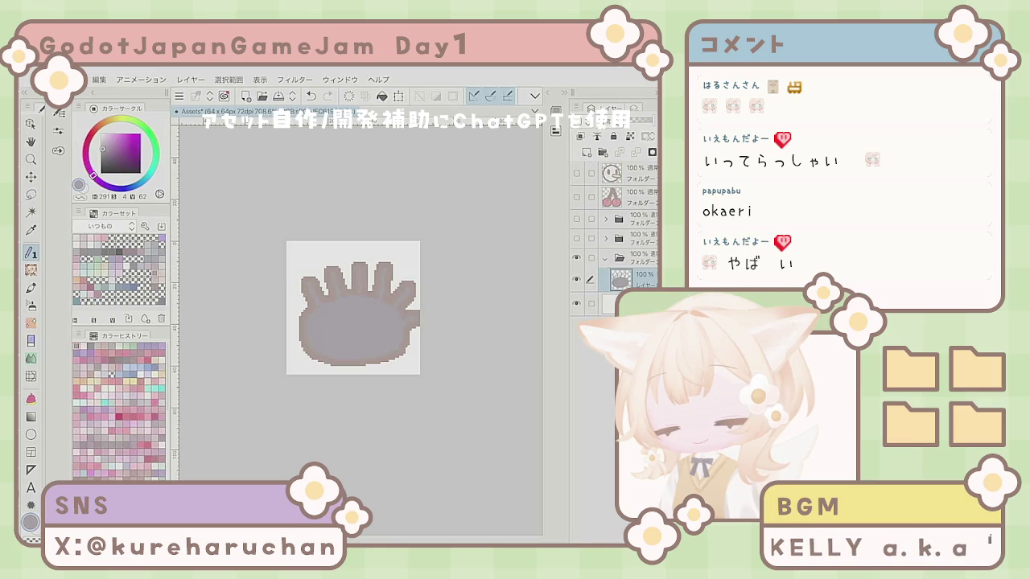
mouse_move(288, 307)
mouse_down()
mouse_move(304, 307)
mouse_move(303, 336)
mouse_up()
mouse_move(402, 345)
mouse_down()
mouse_move(417, 344)
mouse_move(403, 369)
mouse_move(295, 367)
mouse_up()
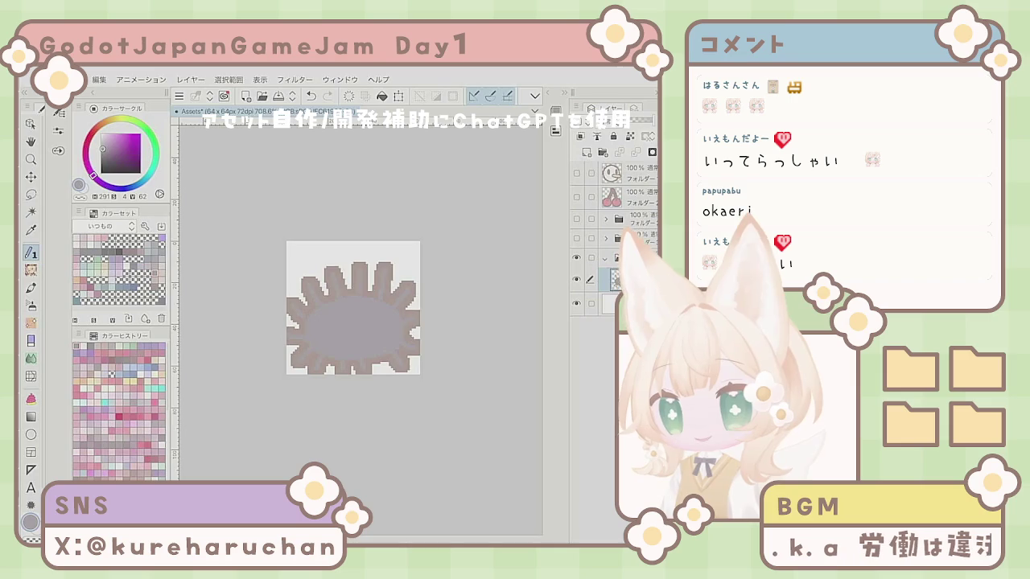
- Replace the bumps with jagged spikes and a tall peak along the blob's top
scroll(346, 314, down, 1)
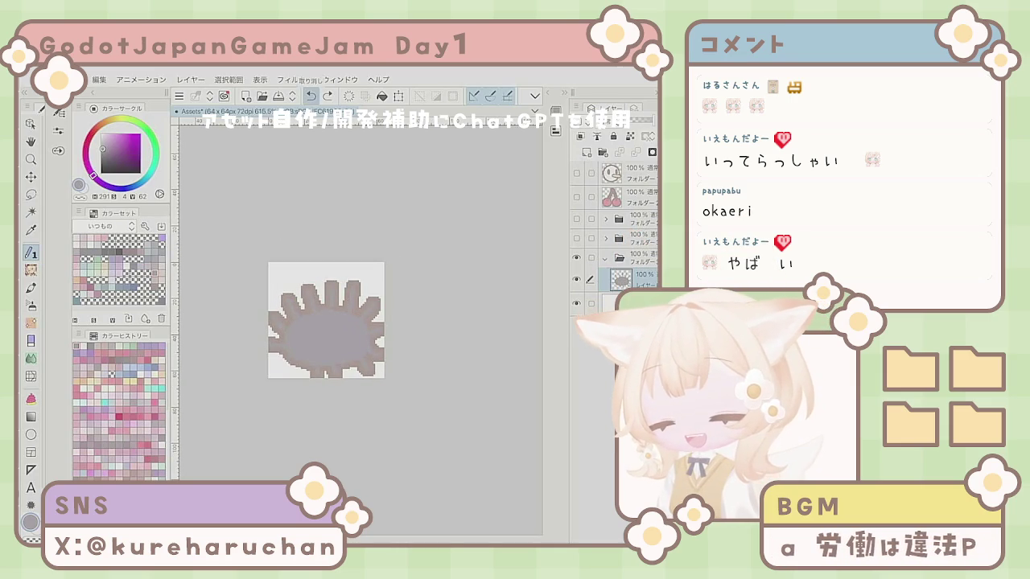
click(311, 95)
click(310, 95)
click(311, 95)
click(311, 95)
click(311, 95)
click(311, 95)
click(311, 95)
click(311, 95)
click(311, 95)
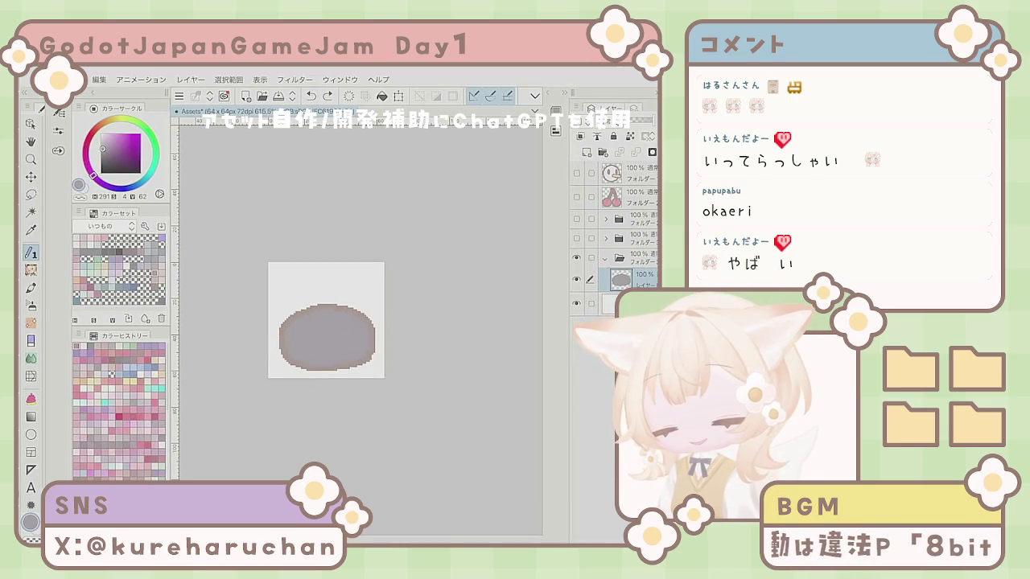
mouse_move(303, 306)
mouse_down()
mouse_move(326, 293)
mouse_move(362, 305)
mouse_move(375, 330)
mouse_up()
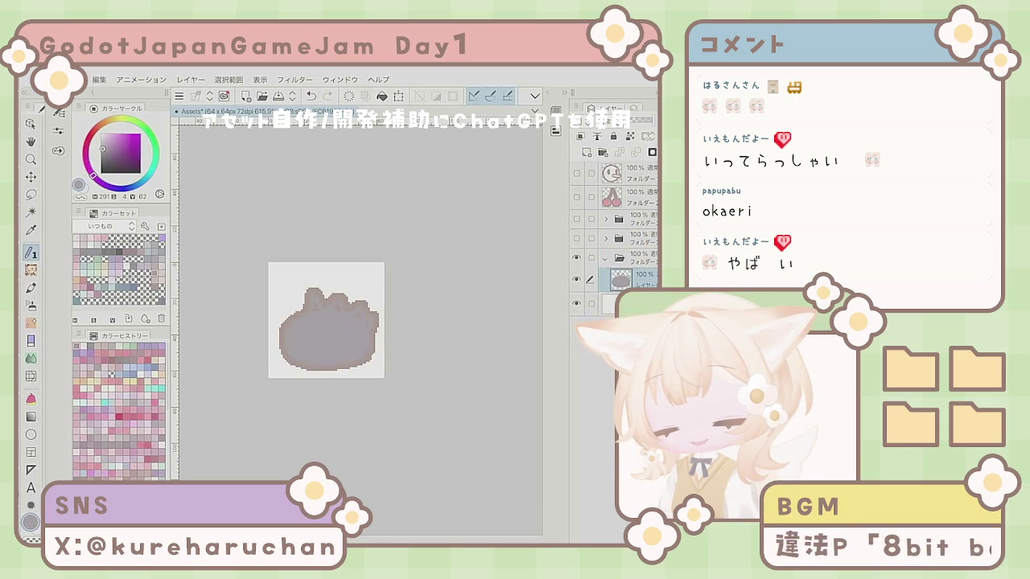
key(ctrl+z)
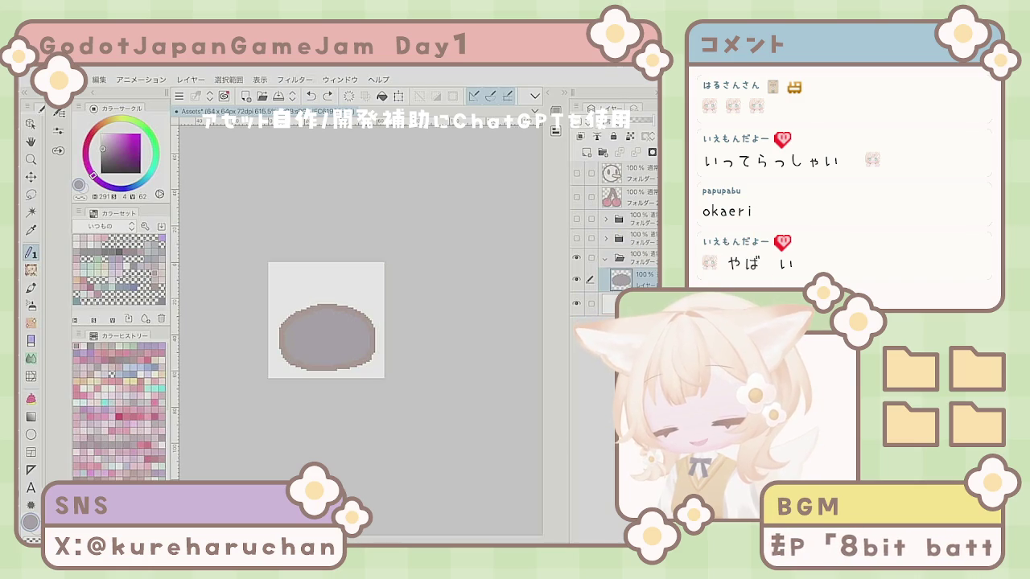
mouse_move(282, 323)
mouse_down()
mouse_move(320, 286)
mouse_move(336, 304)
mouse_move(354, 298)
mouse_move(375, 327)
mouse_up()
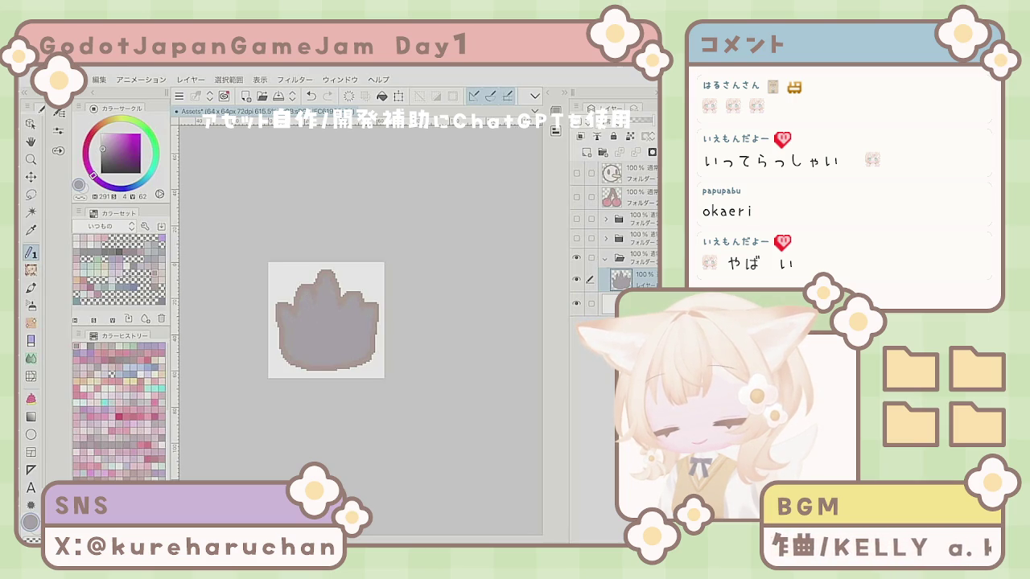
click(581, 152)
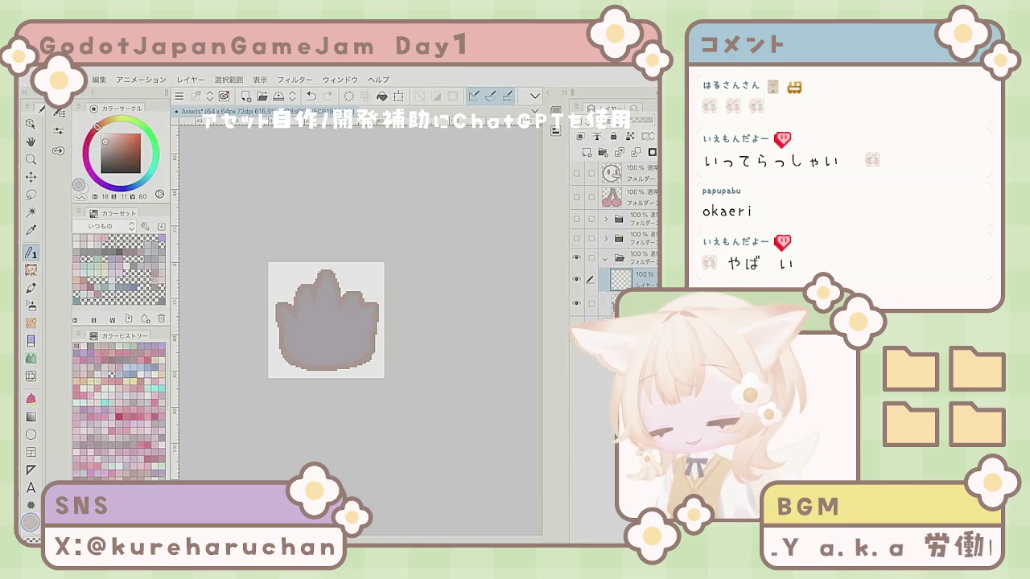
- Draw a small pale beige mouth at the body's bottom and expand the sprite's layer folder
mouse_move(317, 360)
mouse_down()
mouse_move(338, 361)
mouse_move(330, 368)
mouse_up()
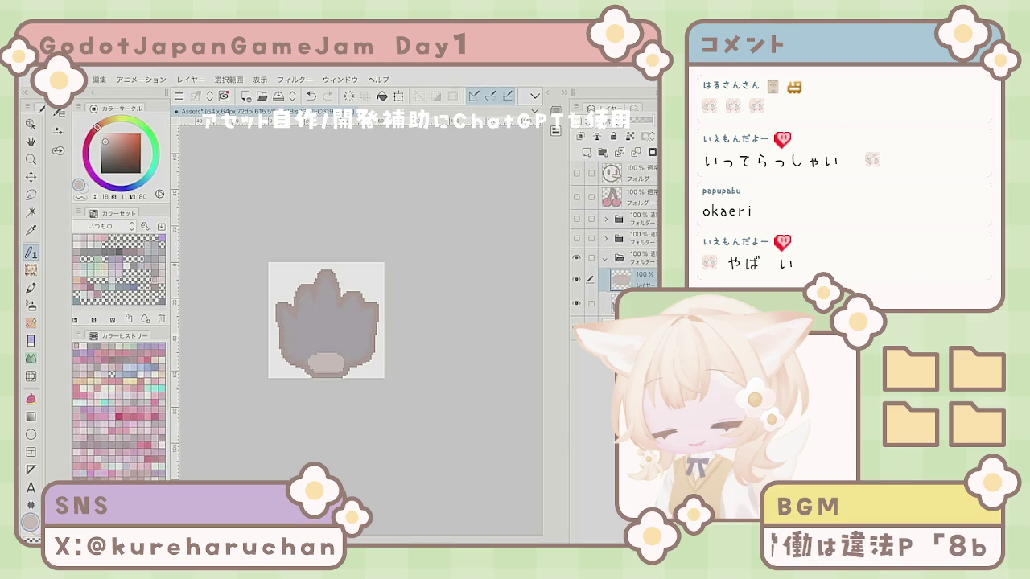
key(e)
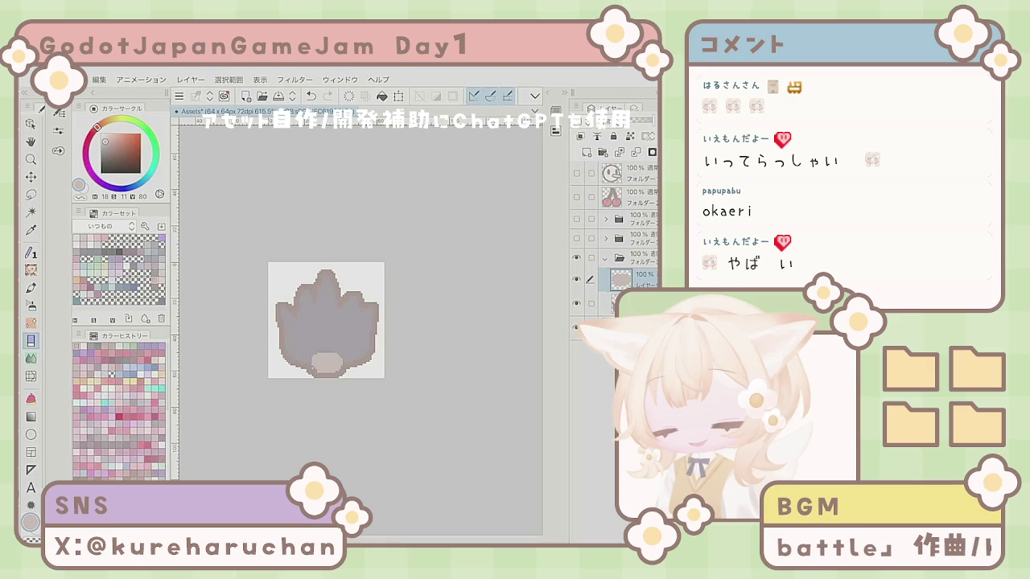
key(p)
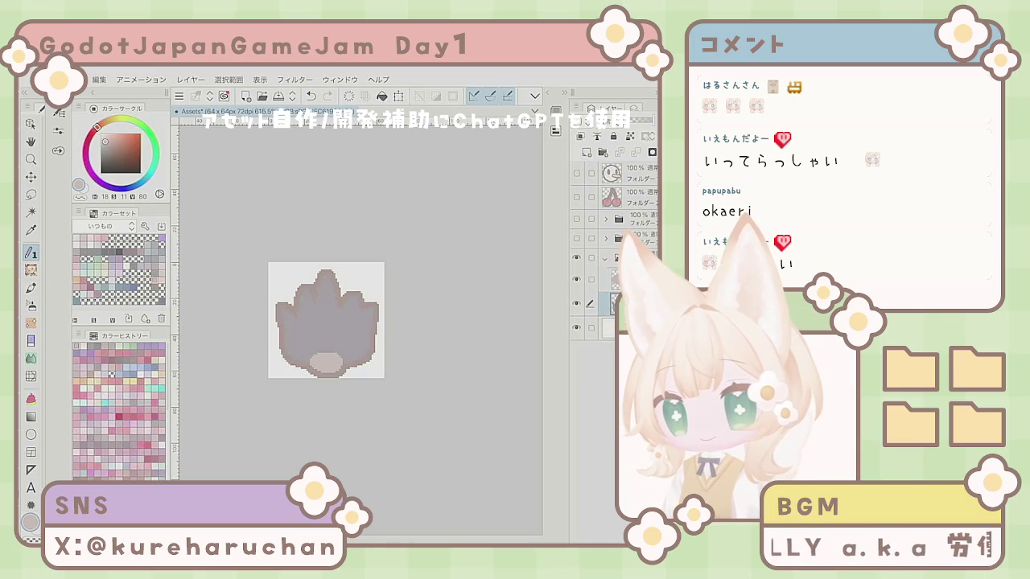
click(605, 257)
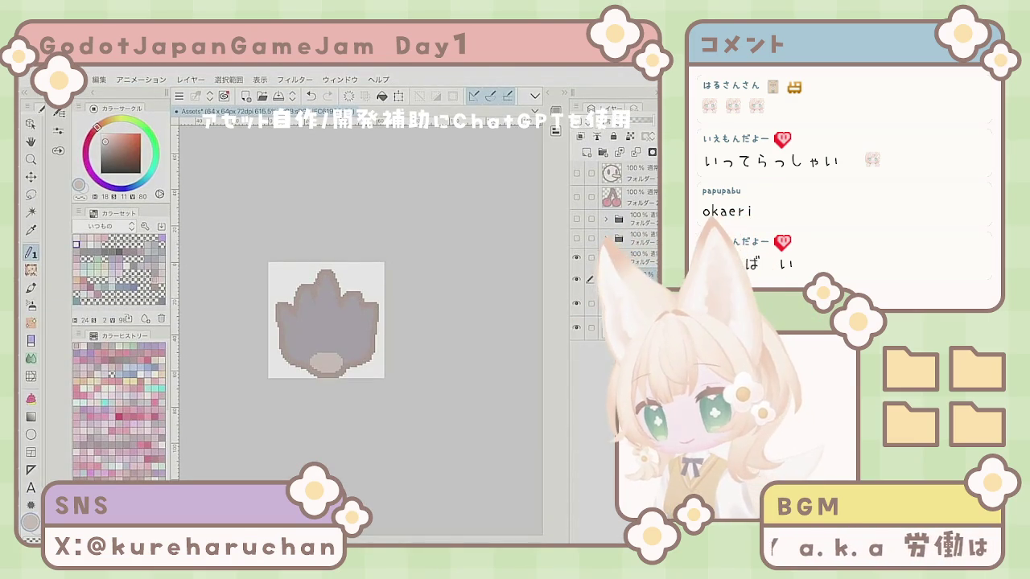
- Repaint the mouth's bottom edge and test pink cheek blushes, then undo them
click(311, 373)
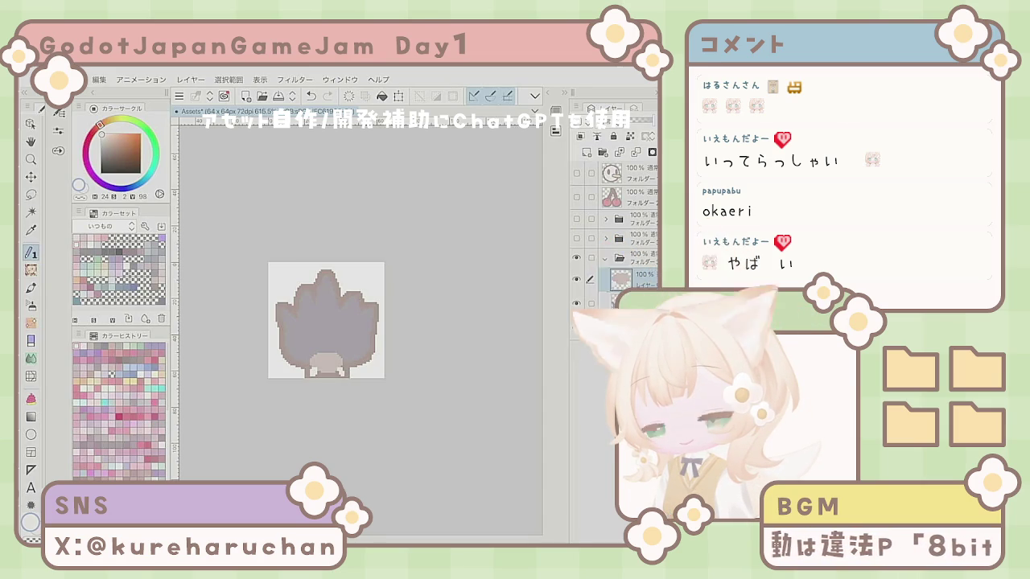
alt+click(358, 344)
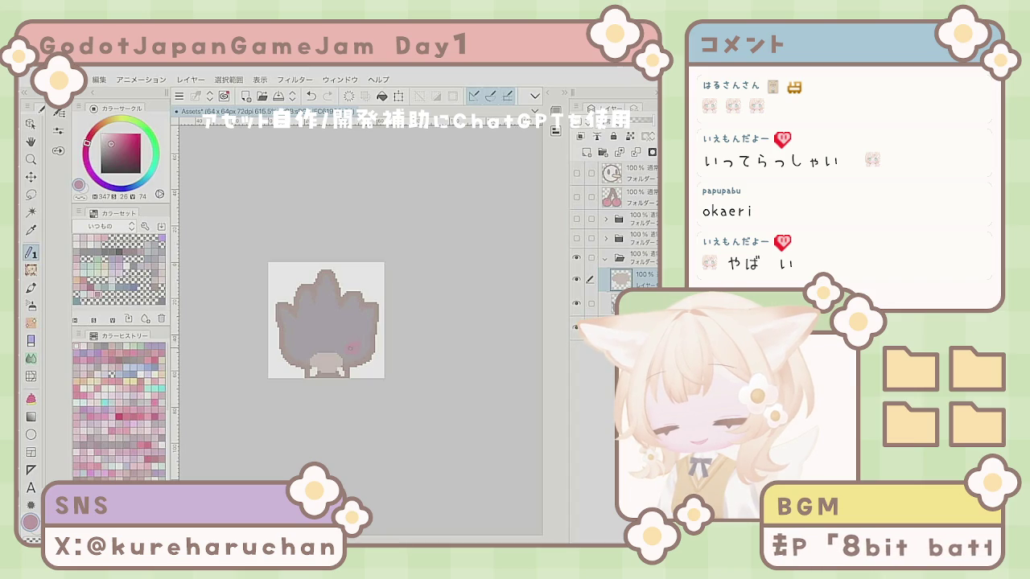
click(352, 346)
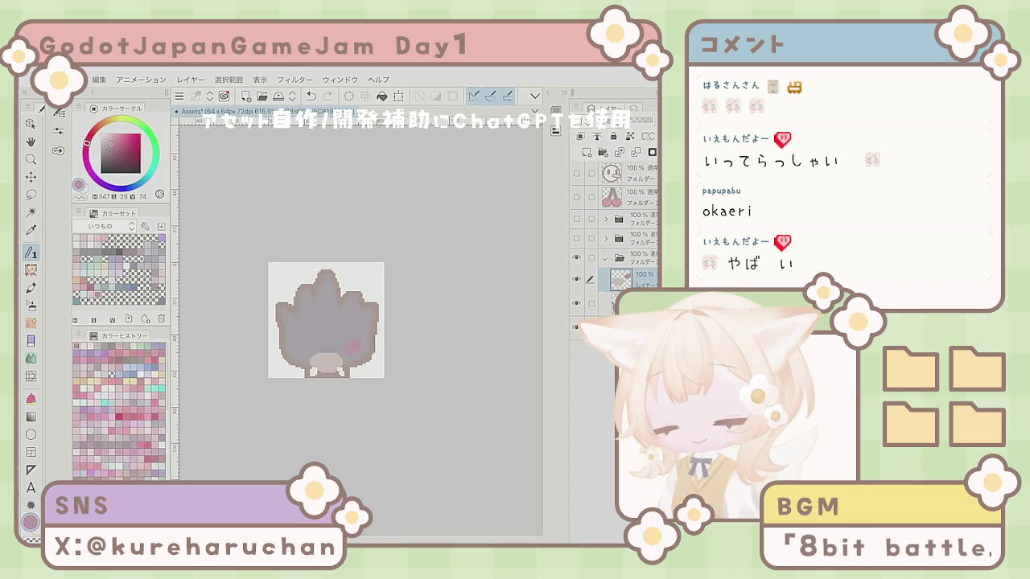
click(299, 348)
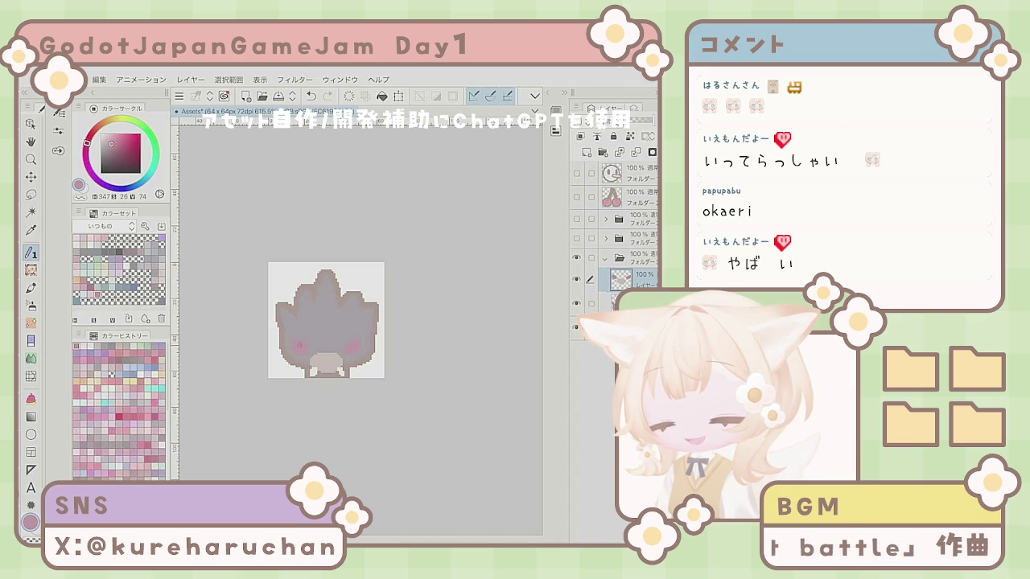
click(311, 96)
click(311, 96)
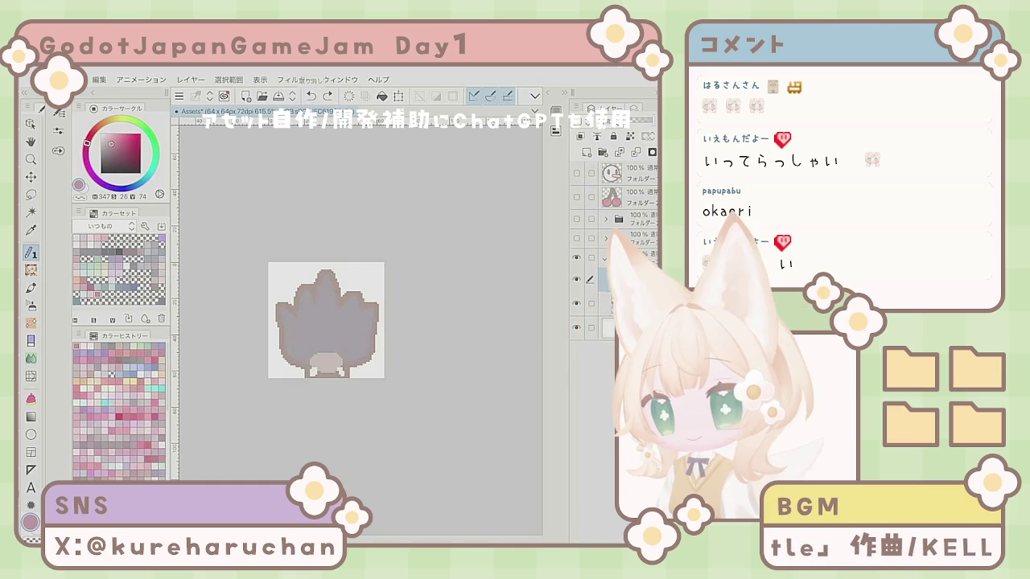
- Draw a near-white curled eye beside the mouth, tidying it with the eraser
key(x)
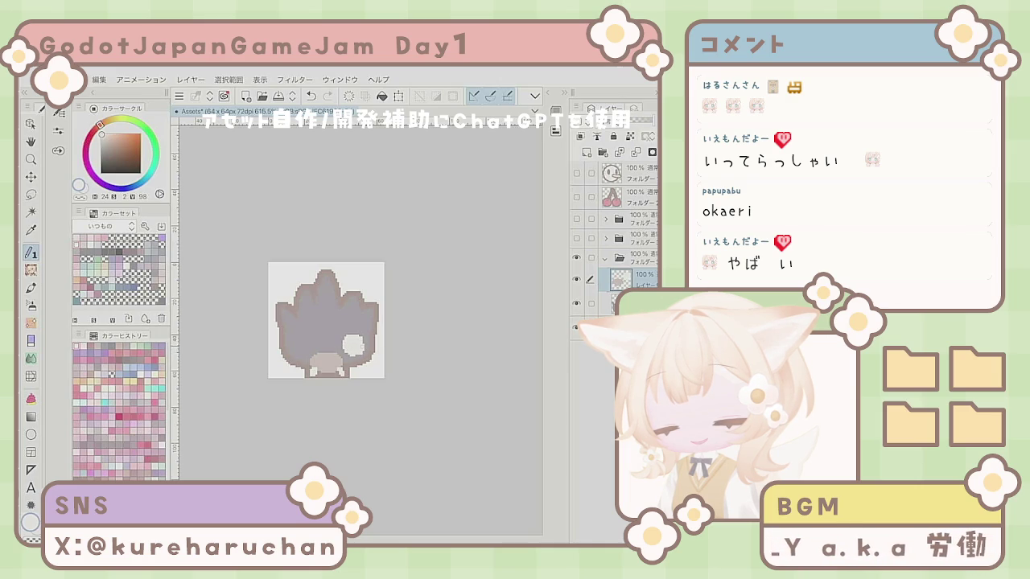
drag(297, 355, 300, 344)
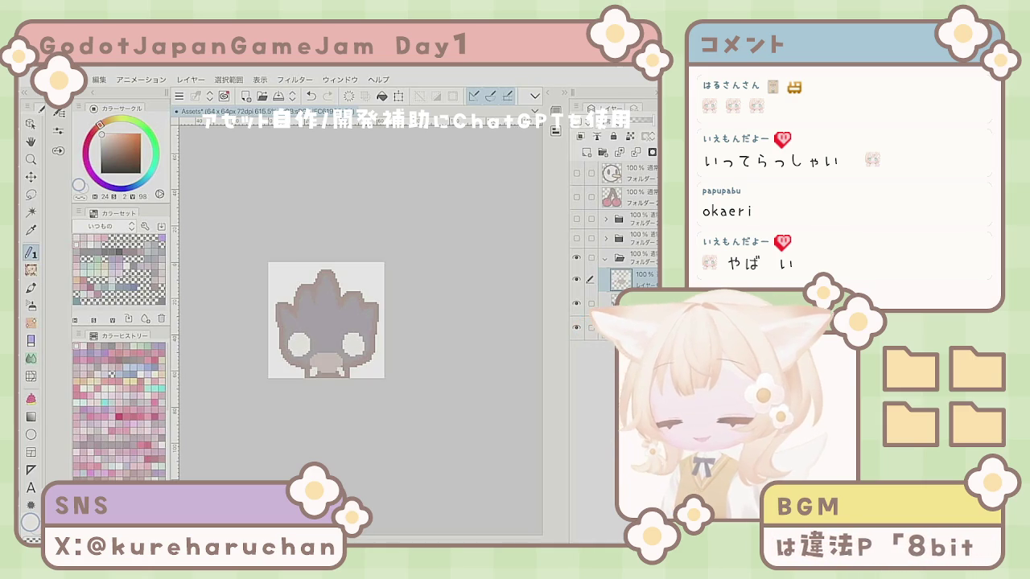
key(e)
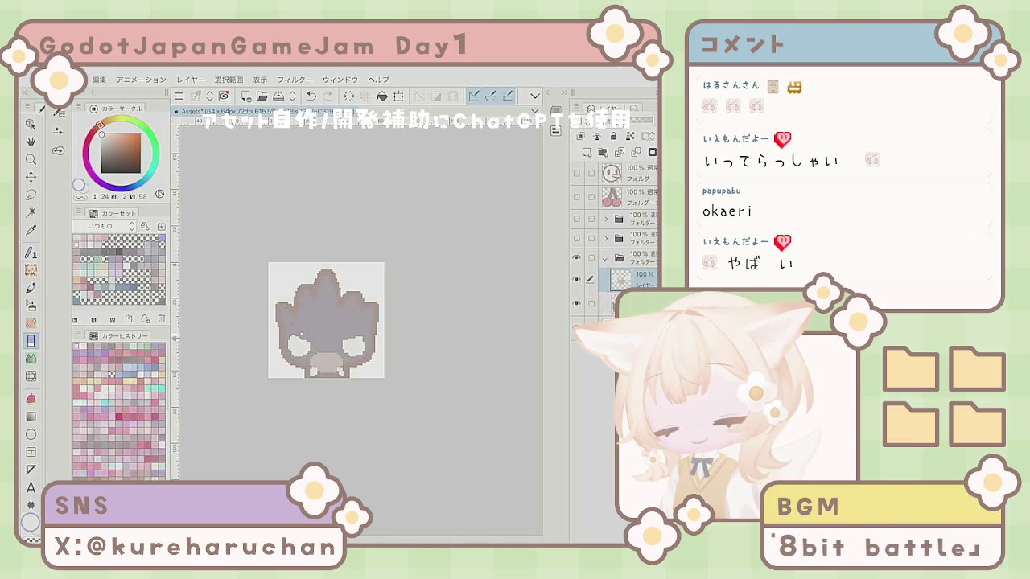
key(p)
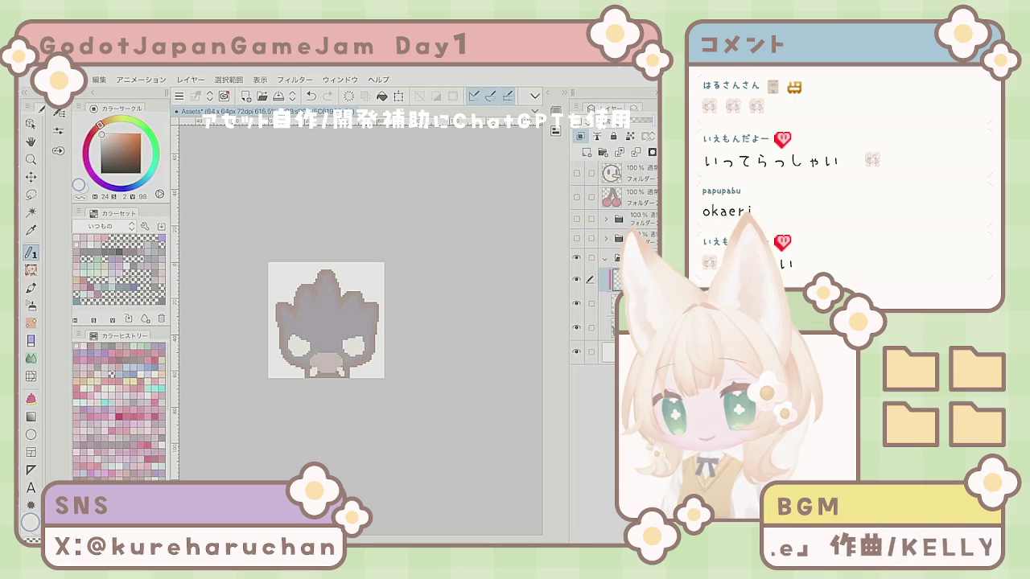
- Change the sprite folder's border colour in Layer Property to dark gray 67676C
click(612, 257)
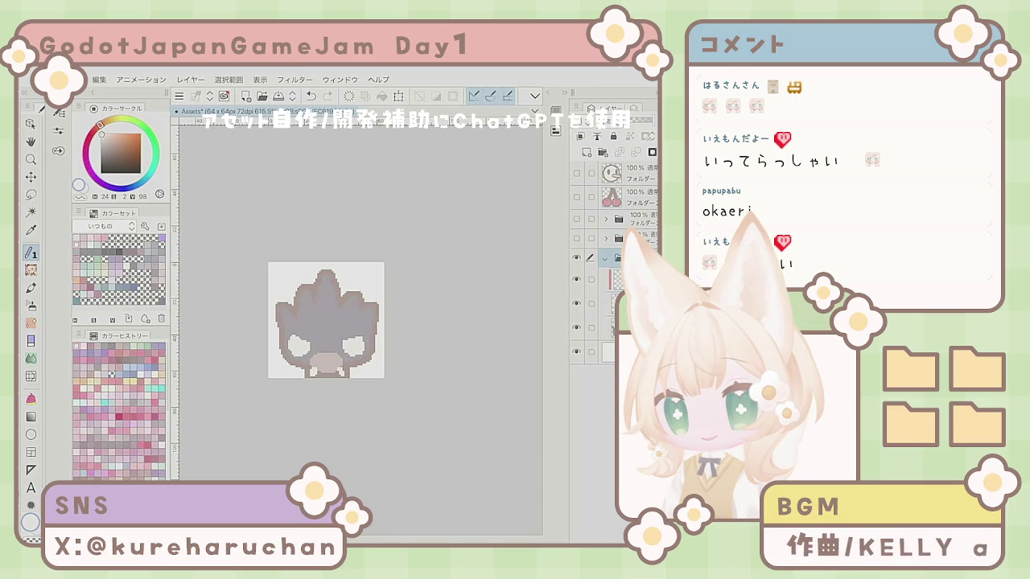
click(592, 107)
click(638, 178)
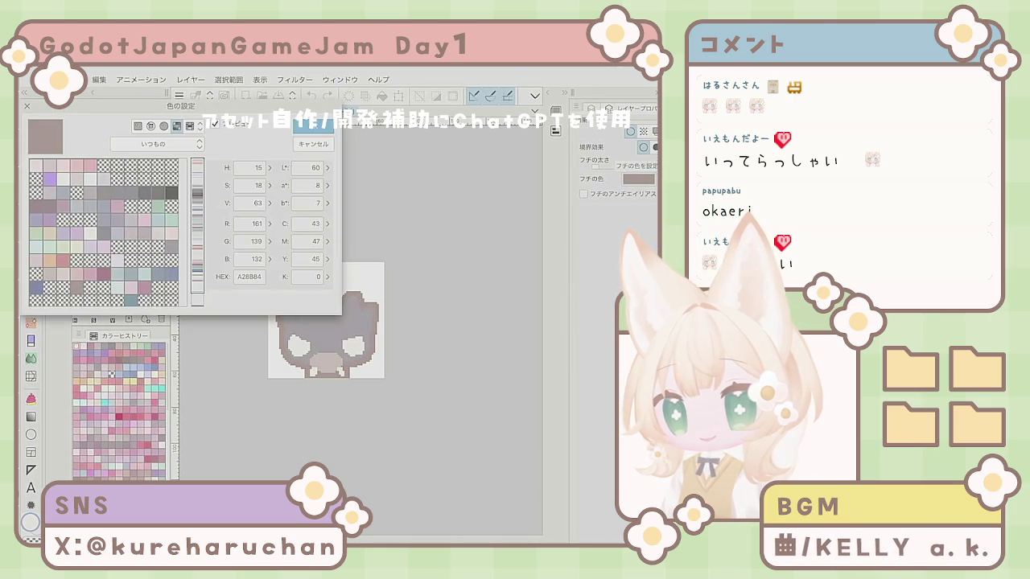
click(144, 193)
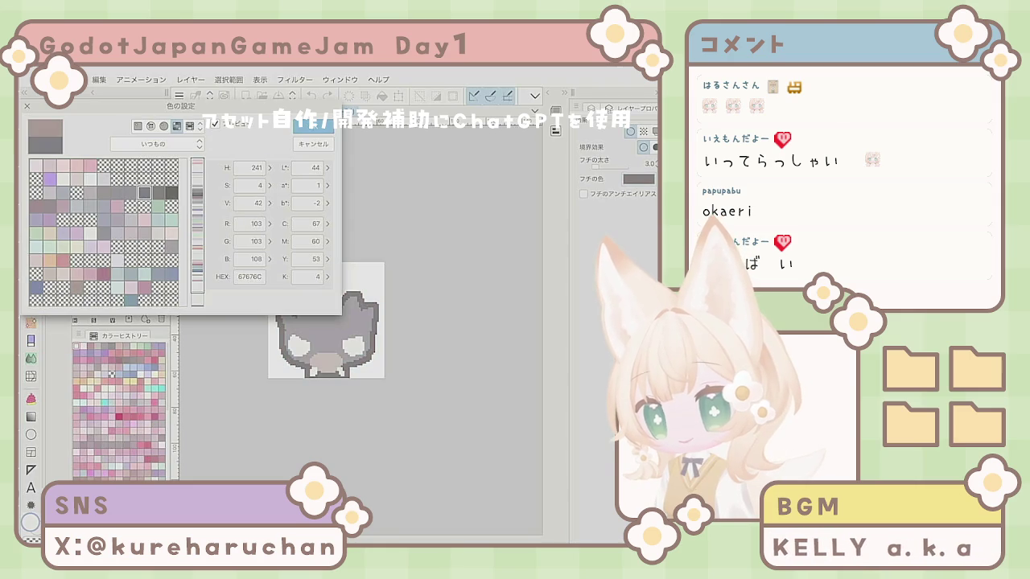
key(Return)
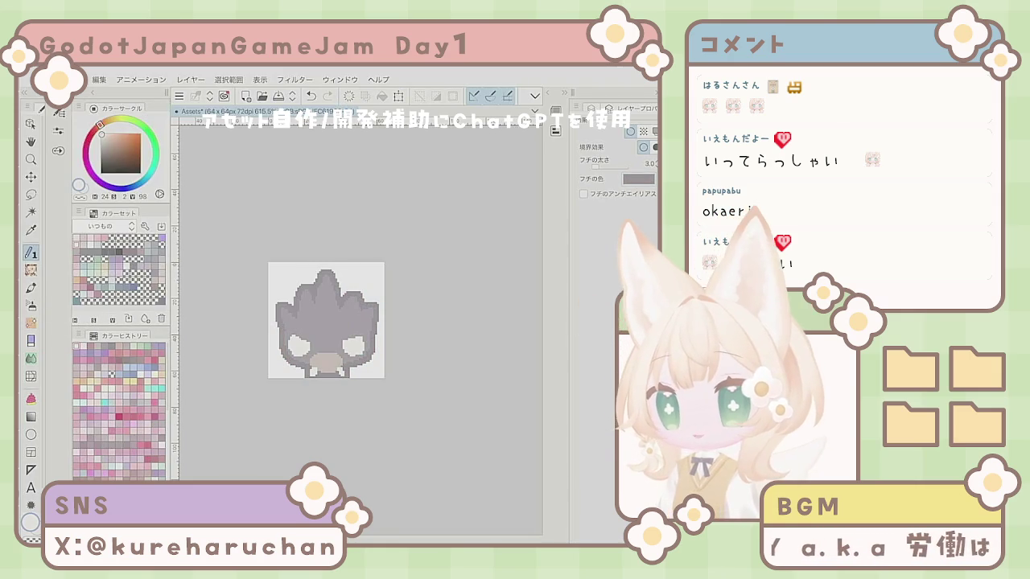
- Switch back and forth between the eraser and the pen
key(e)
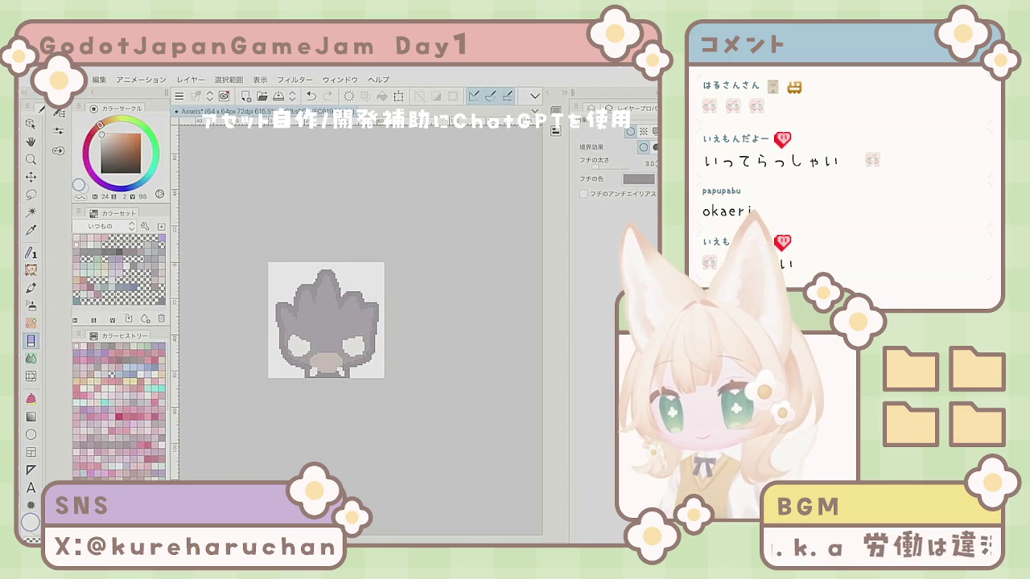
key(F7)
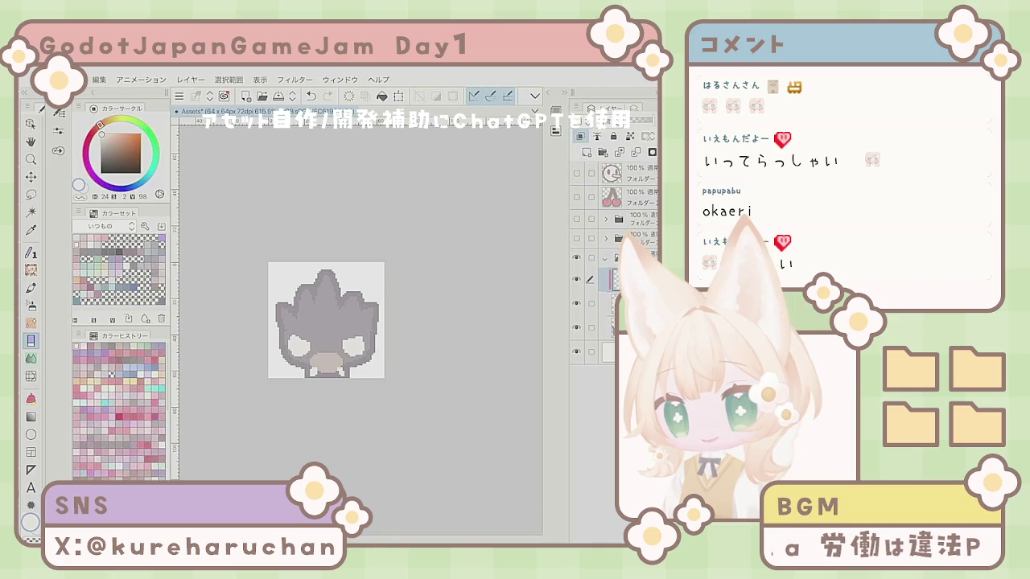
key(p)
key(e)
key(p)
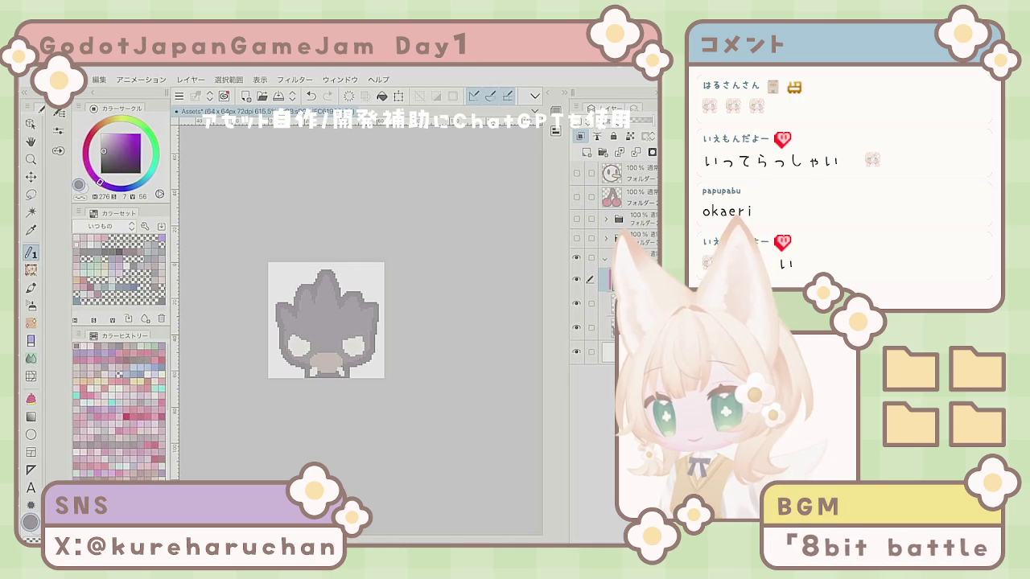
- Draw a dark pupil curve in the creature's left eye
drag(294, 336, 306, 347)
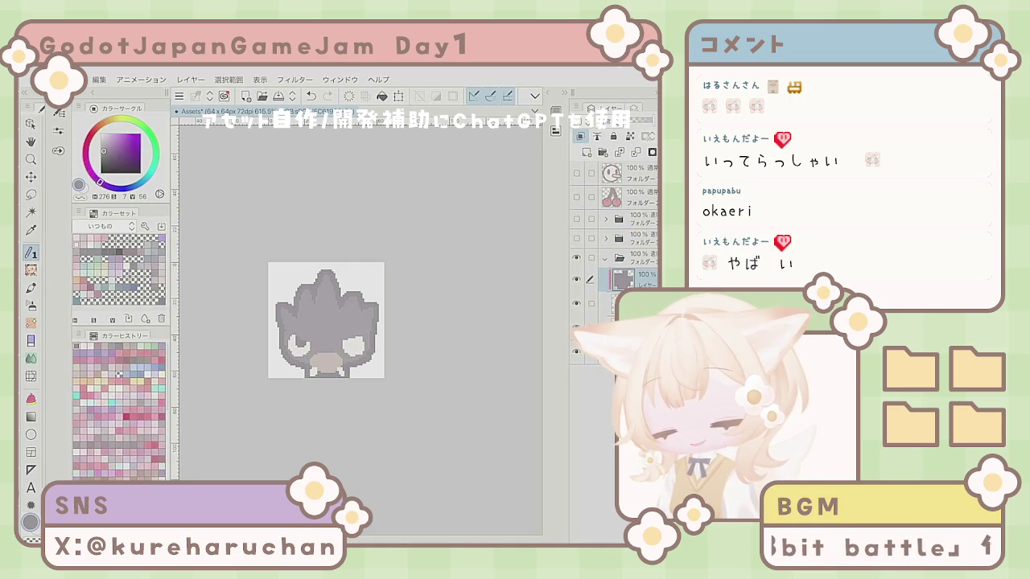
click(310, 96)
drag(296, 354, 309, 340)
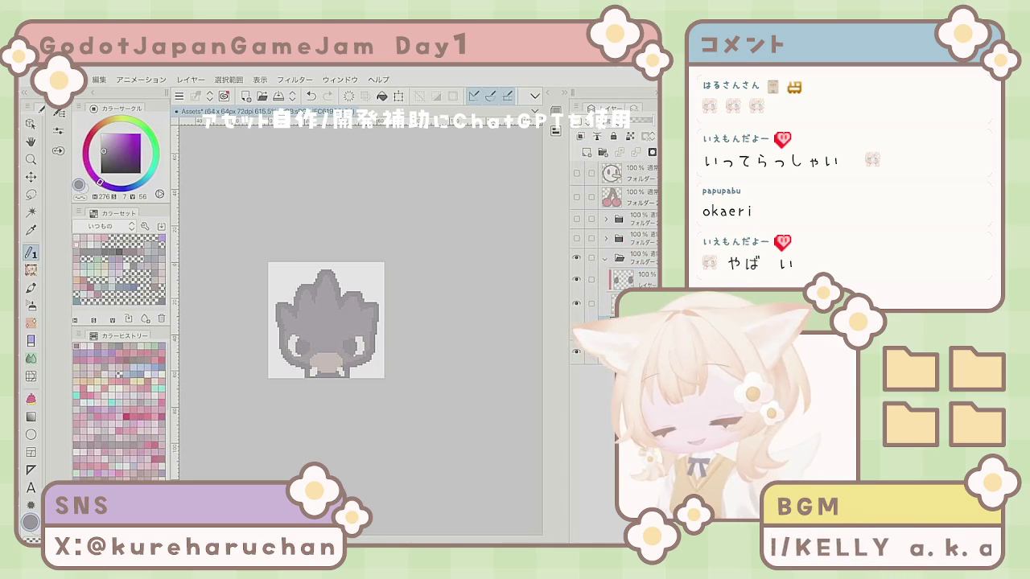
- Set the eraser's brush size and erase the sprite's ears and top outline
key(e)
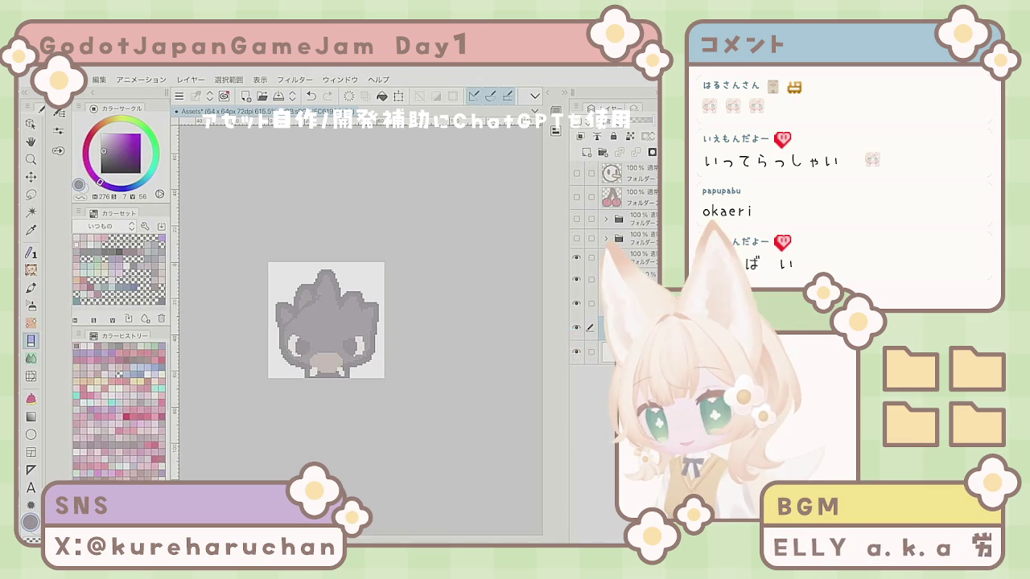
click(59, 113)
drag(277, 320, 369, 307)
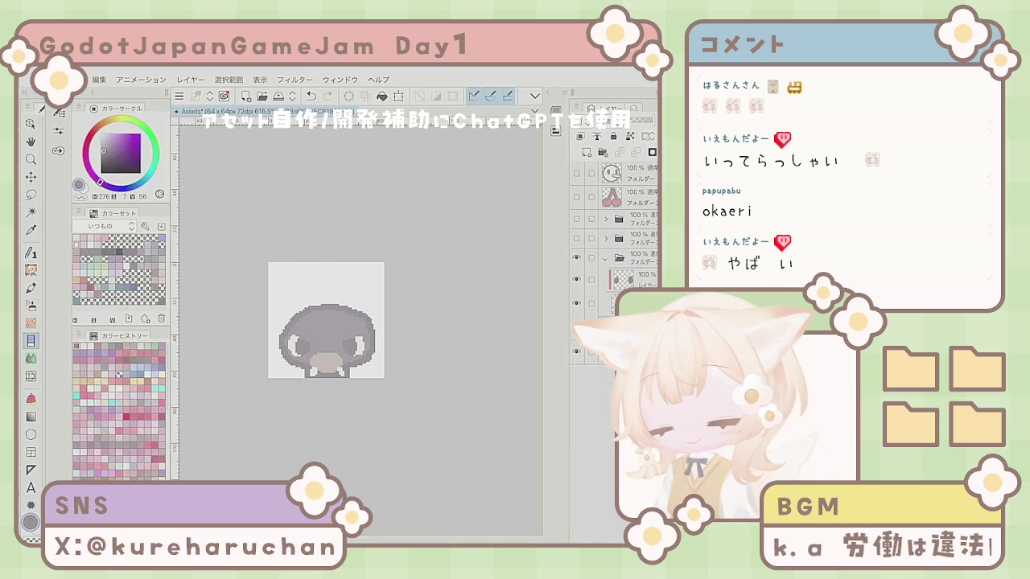
- Switch to the pen and add a dark stroke at the head's left edge
key(p)
click(31, 251)
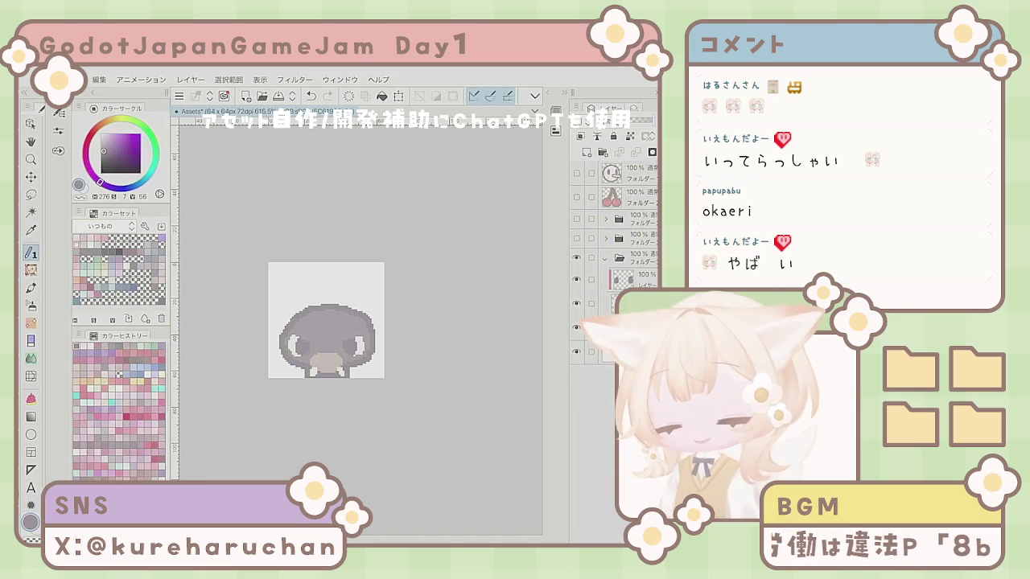
click(310, 95)
click(310, 95)
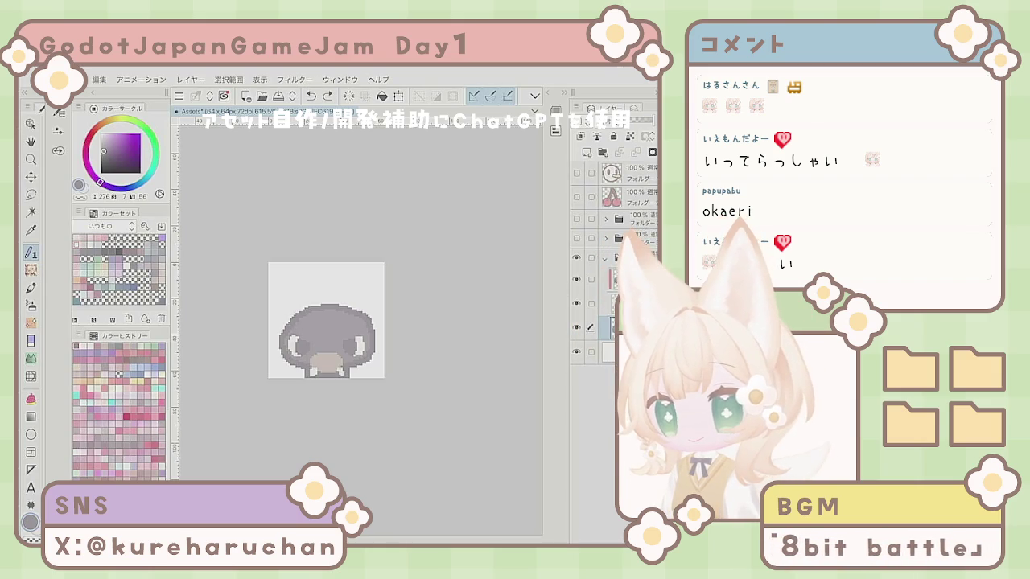
mouse_move(286, 319)
mouse_down()
mouse_move(286, 334)
mouse_move(279, 299)
mouse_move(318, 285)
mouse_move(372, 295)
mouse_up()
- Draw finger-like dark spikes rising from the head, then undo the attempt
drag(375, 331, 376, 316)
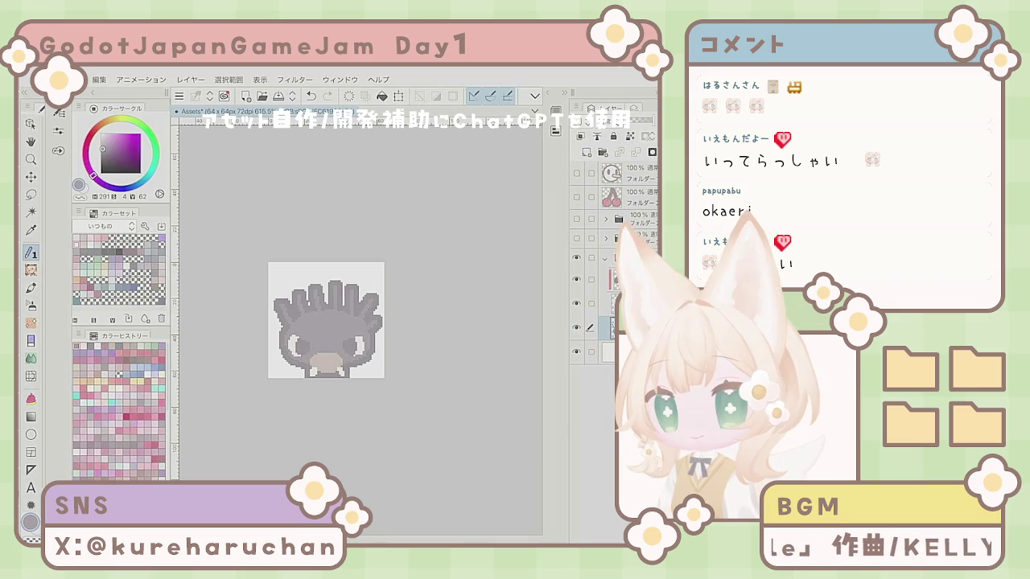
scroll(408, 289, down, 2)
scroll(408, 294, up, 3)
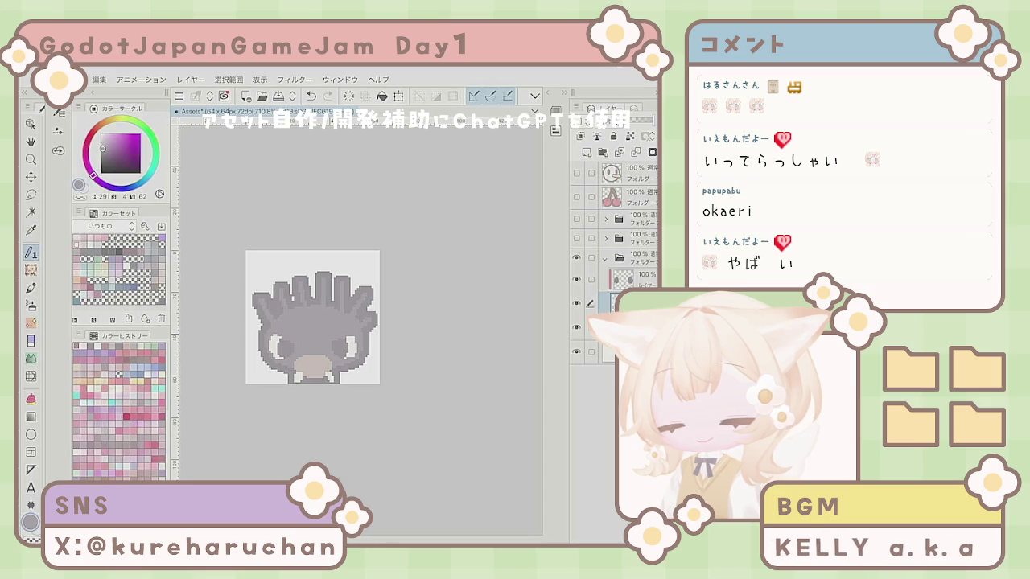
key(ctrl+z)
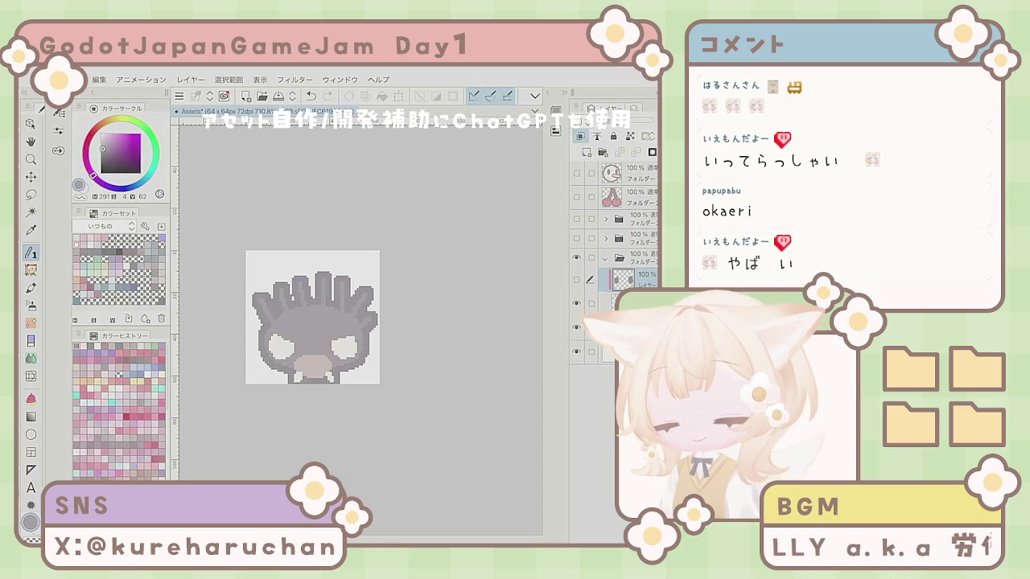
key(ctrl+a)
key(Return)
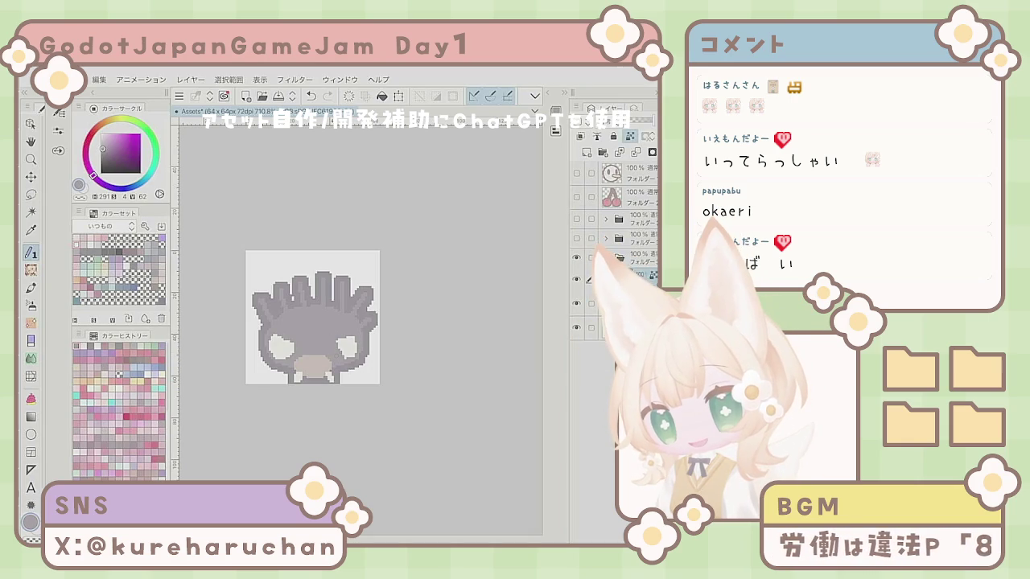
click(310, 96)
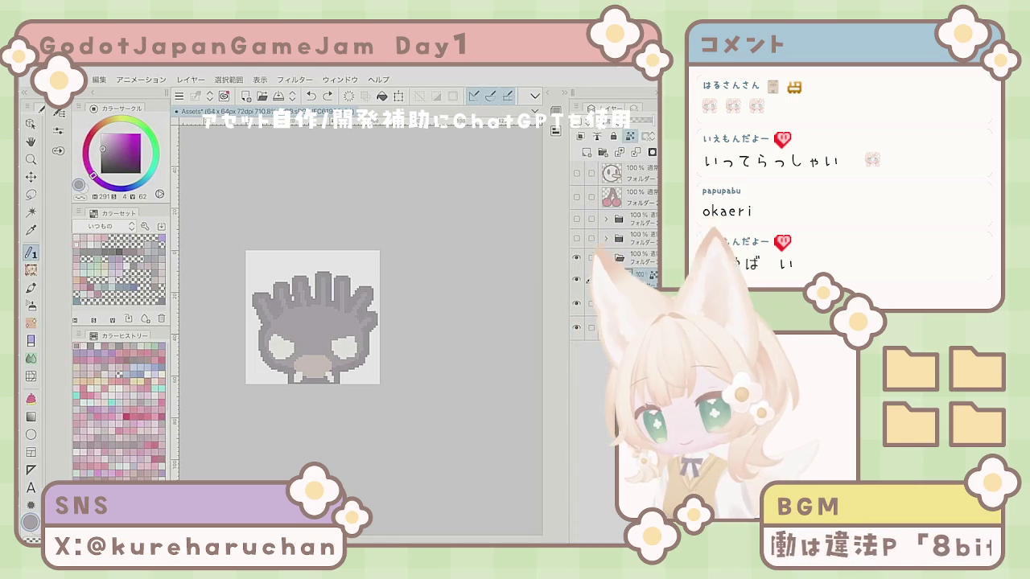
- Pick a lighter pink, paint the white left eye patch and touch up the right eye
click(98, 294)
drag(333, 343, 342, 354)
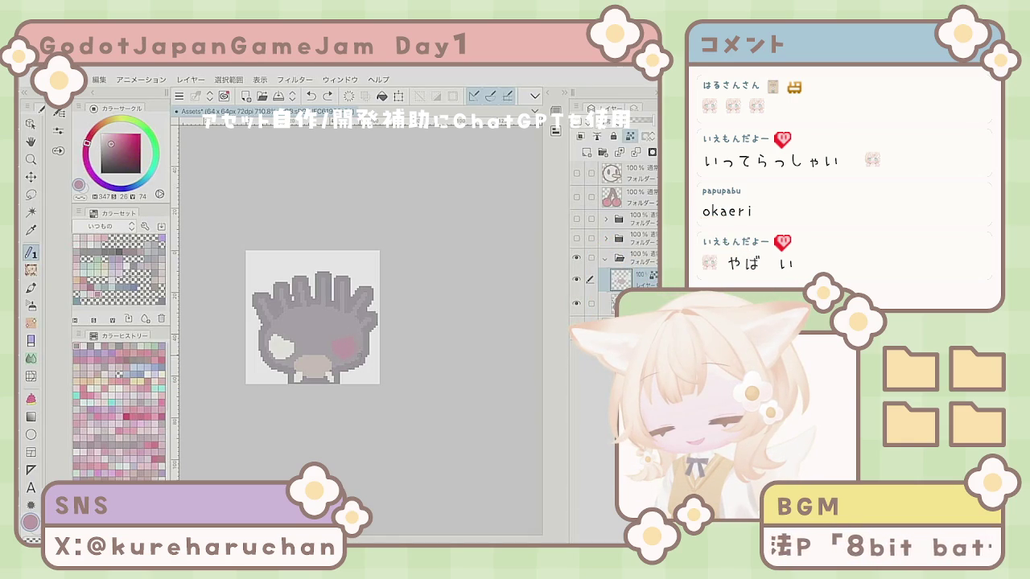
click(116, 139)
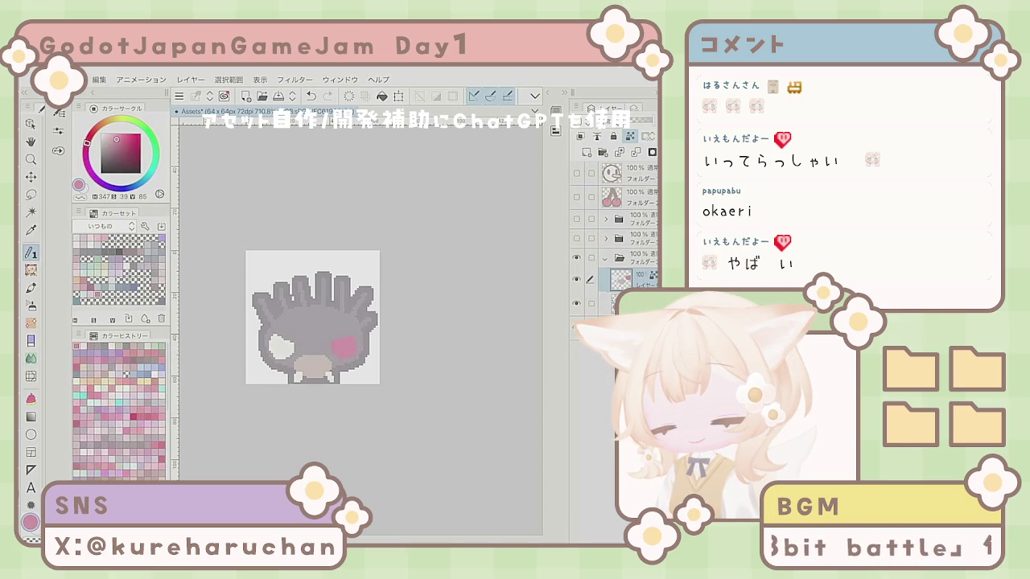
click(113, 137)
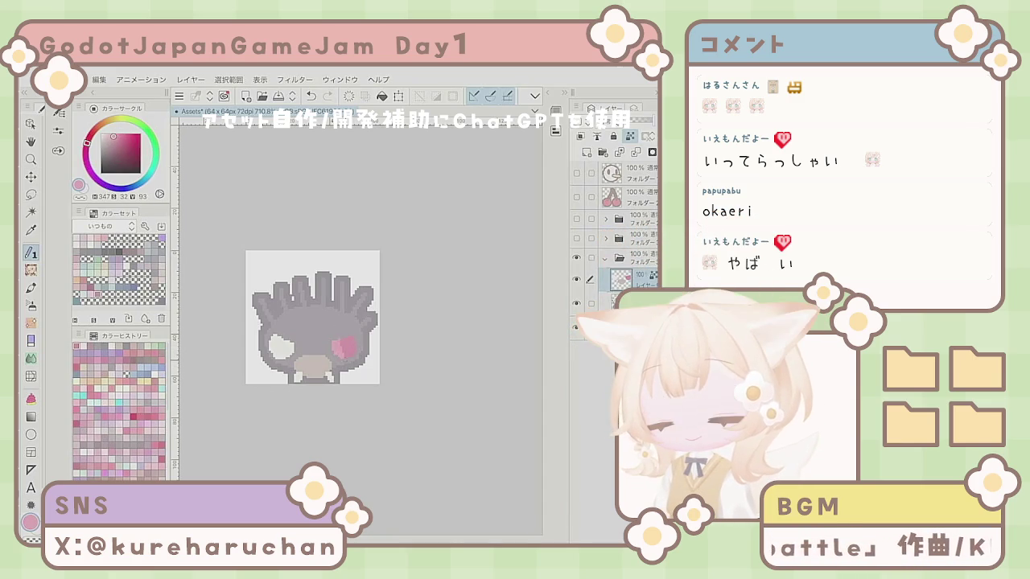
click(339, 346)
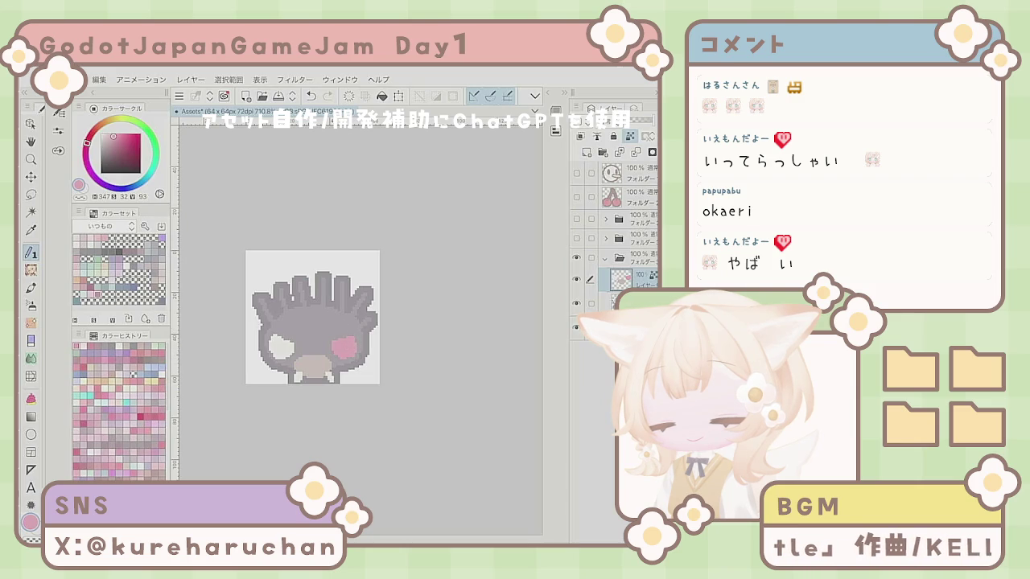
mouse_move(273, 354)
mouse_down()
mouse_move(278, 342)
mouse_move(287, 348)
mouse_up()
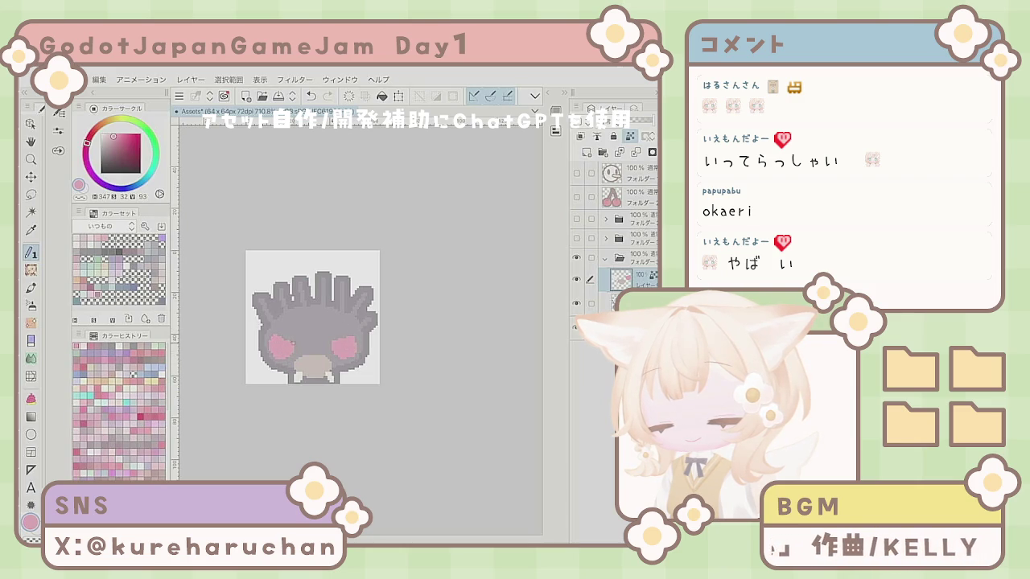
scroll(377, 416, down, 2)
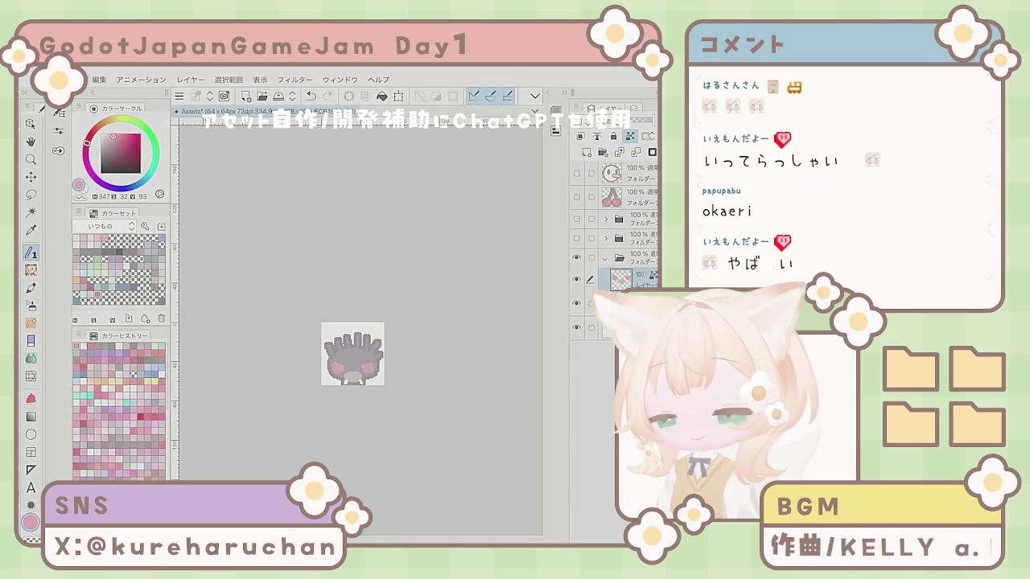
- Cover the pink eyes with light grey and near-white, then darken the right eye area
scroll(378, 415, up, 1)
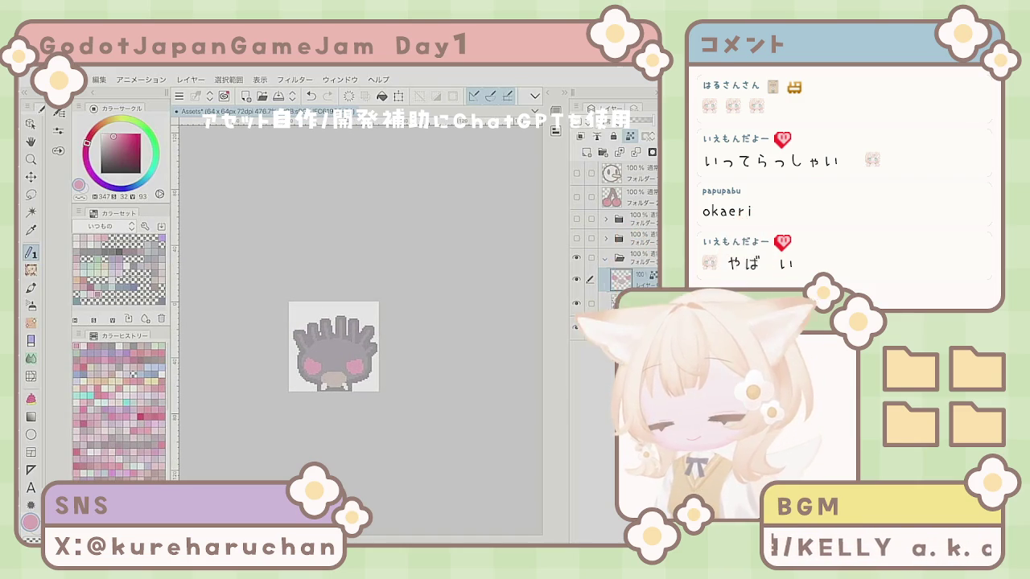
key(x)
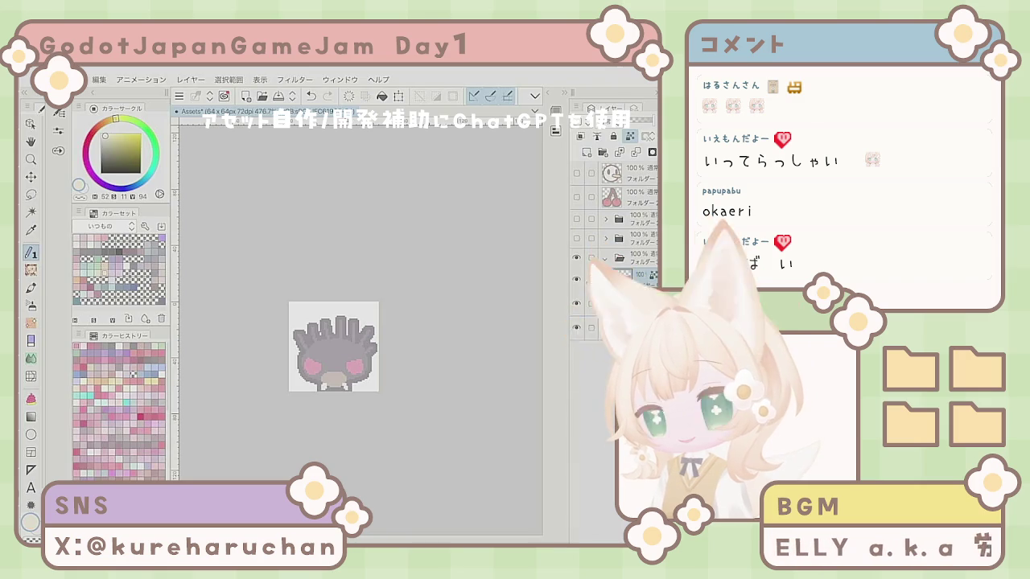
drag(309, 364, 317, 372)
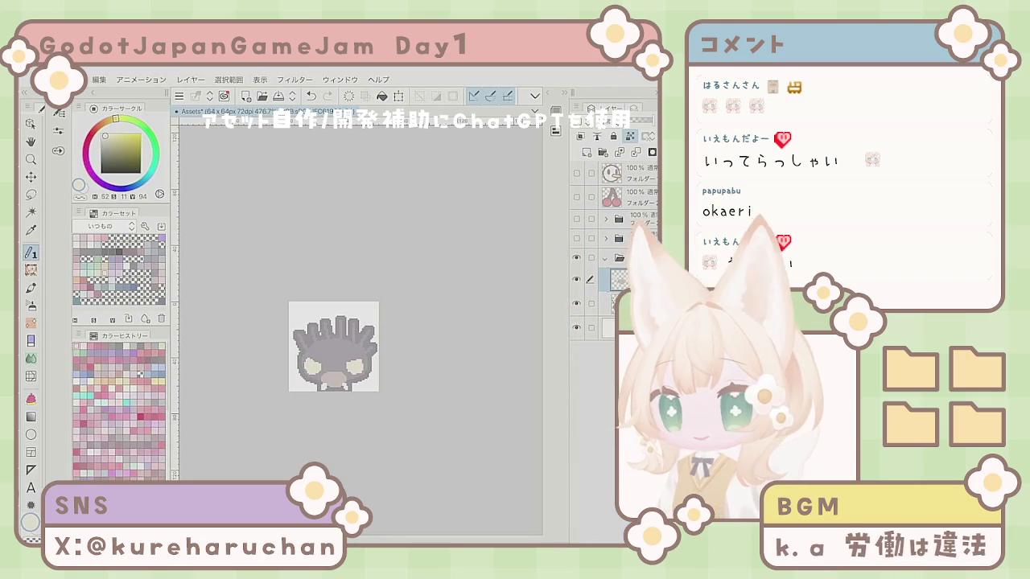
key(x)
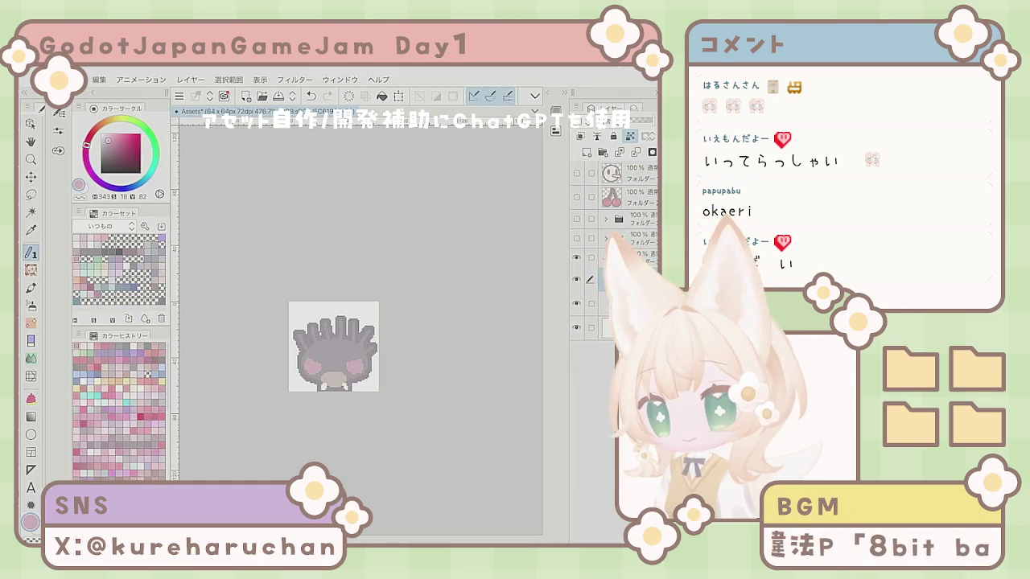
key(x)
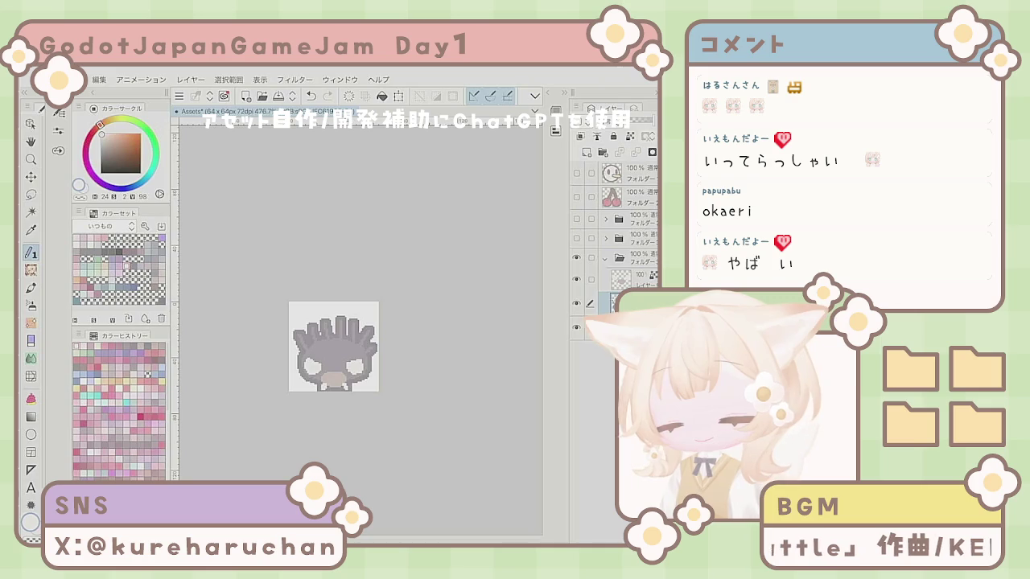
key(e)
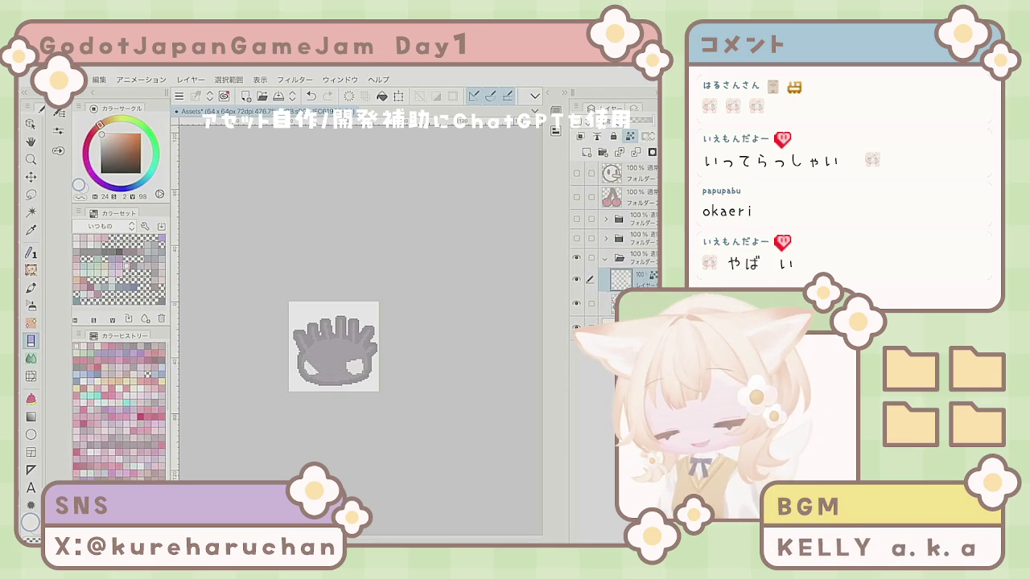
click(354, 365)
- Keep the darkened right eye and add the sprite's grey along its left edge
click(311, 95)
click(328, 95)
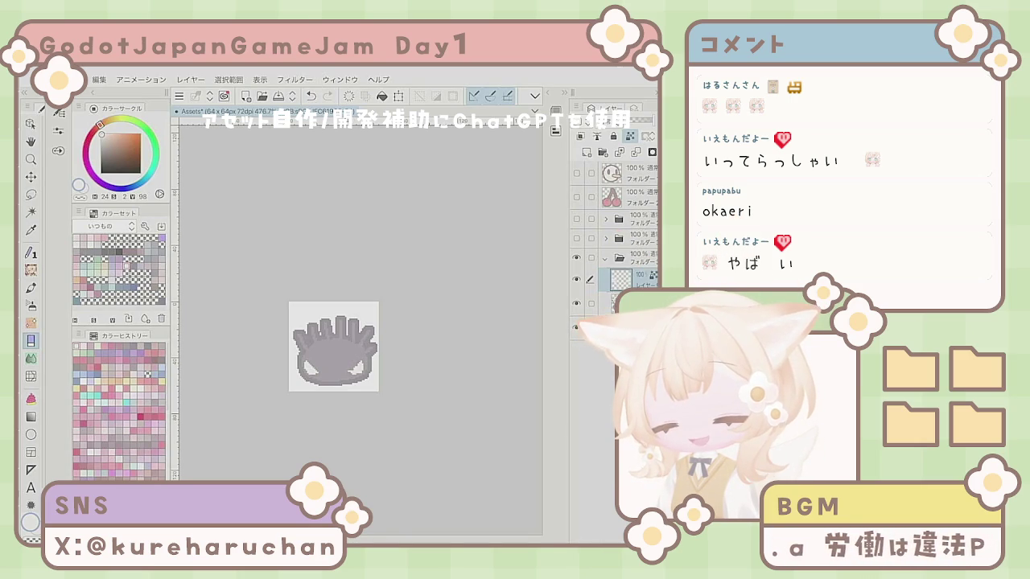
scroll(334, 347, down, 4)
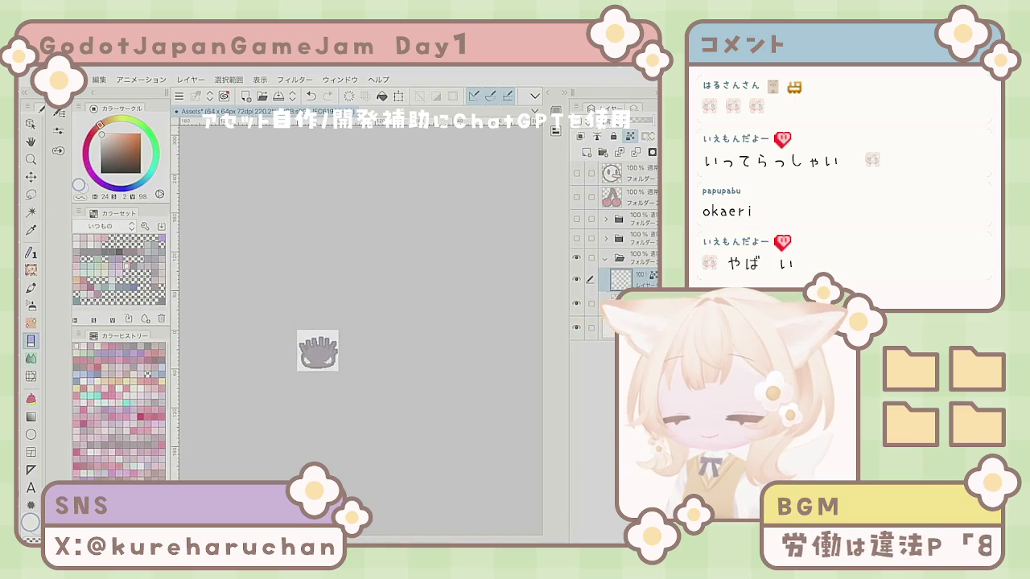
scroll(334, 346, up, 4)
key(p)
scroll(322, 330, up, 2)
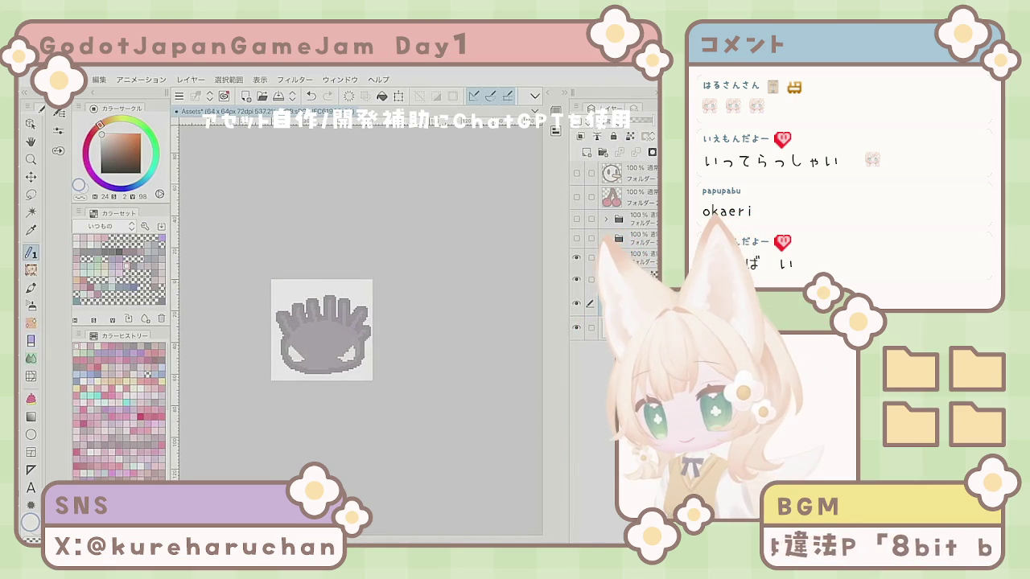
alt+click(322, 338)
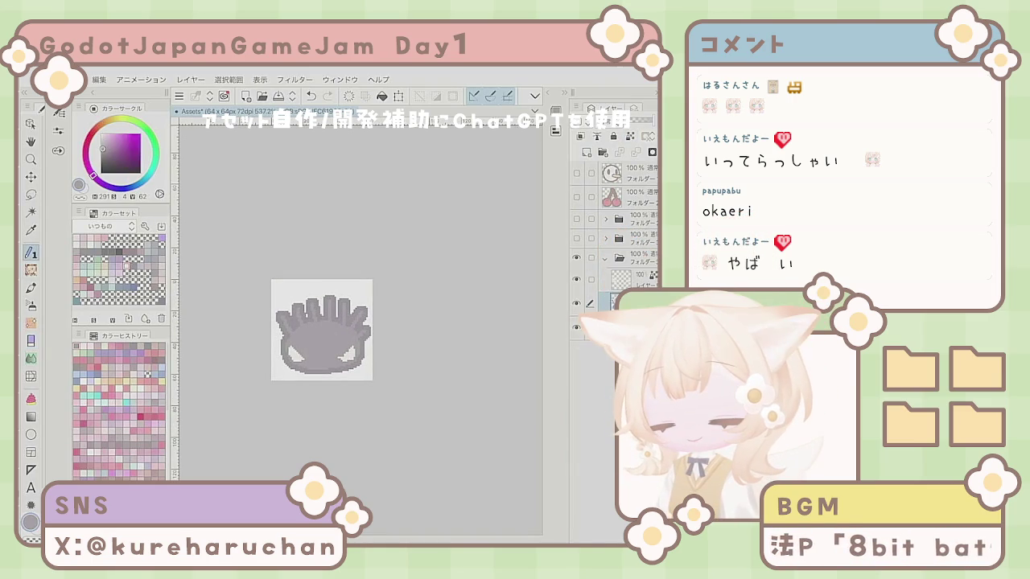
scroll(322, 330, up, 1)
key(e)
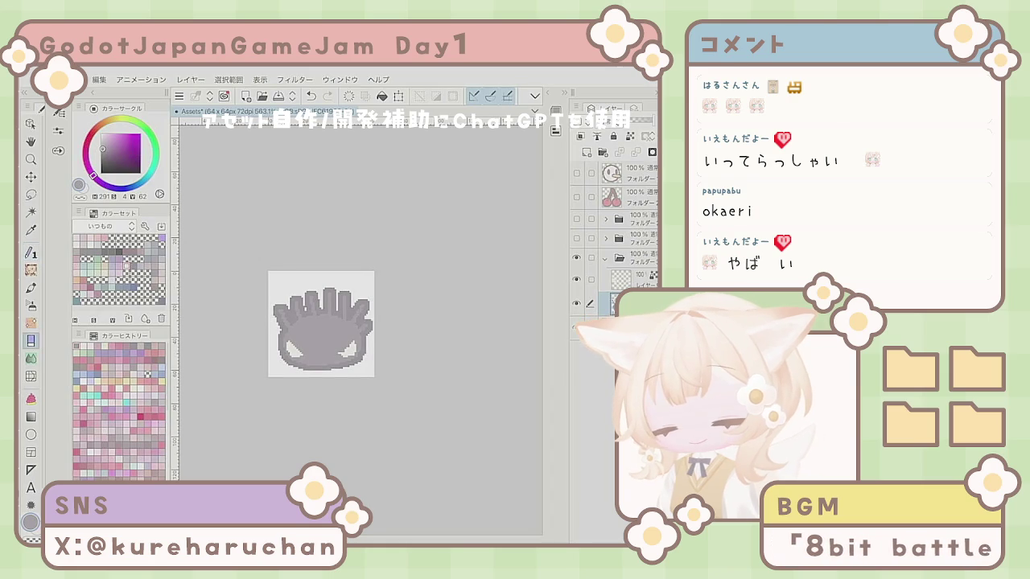
key(p)
mouse_move(278, 328)
mouse_down()
mouse_move(269, 344)
mouse_move(314, 375)
mouse_move(361, 371)
mouse_move(371, 352)
mouse_up()
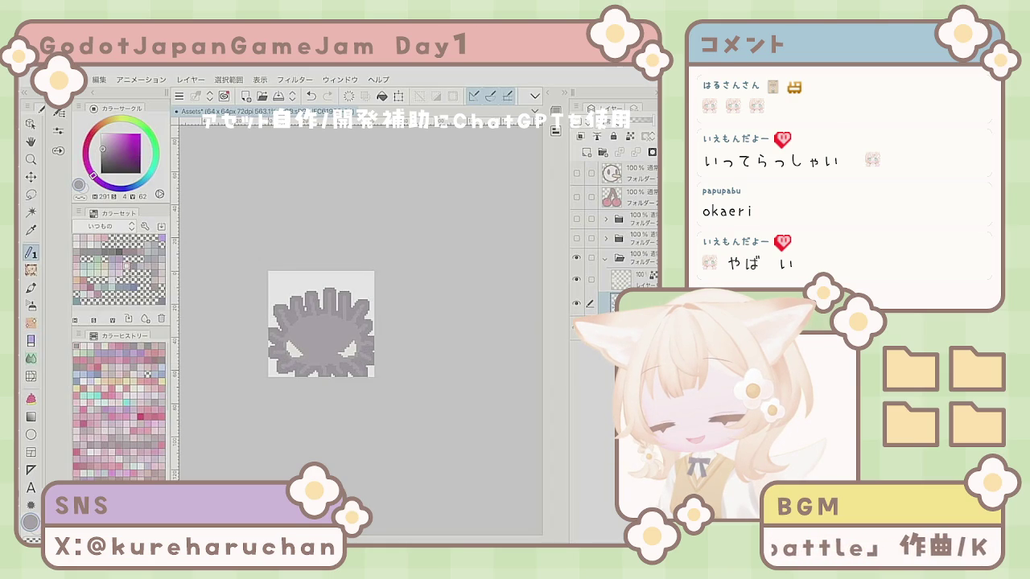
- Clear the grey body from its layer with Delete
scroll(246, 318, down, 5)
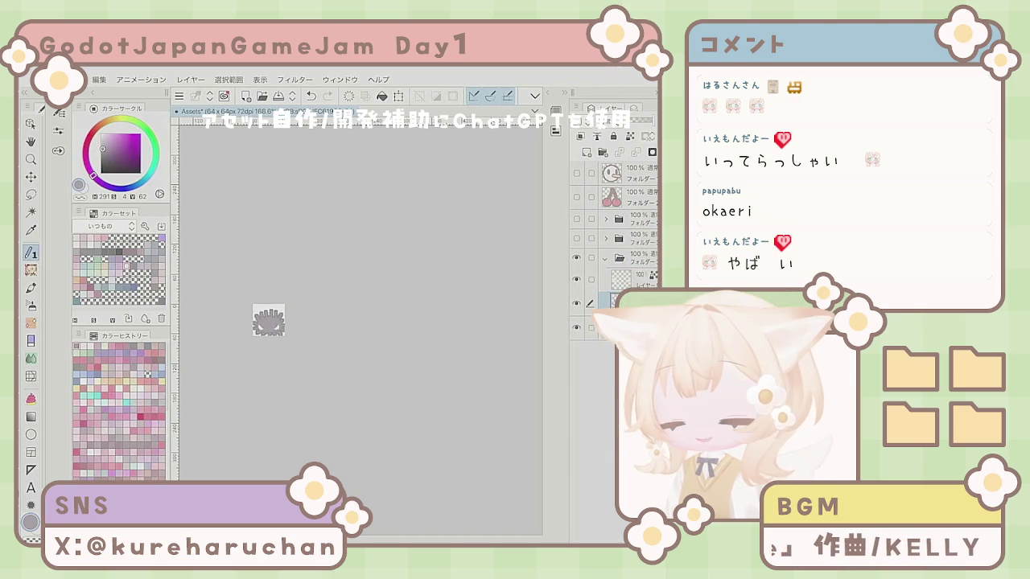
scroll(337, 306, up, 5)
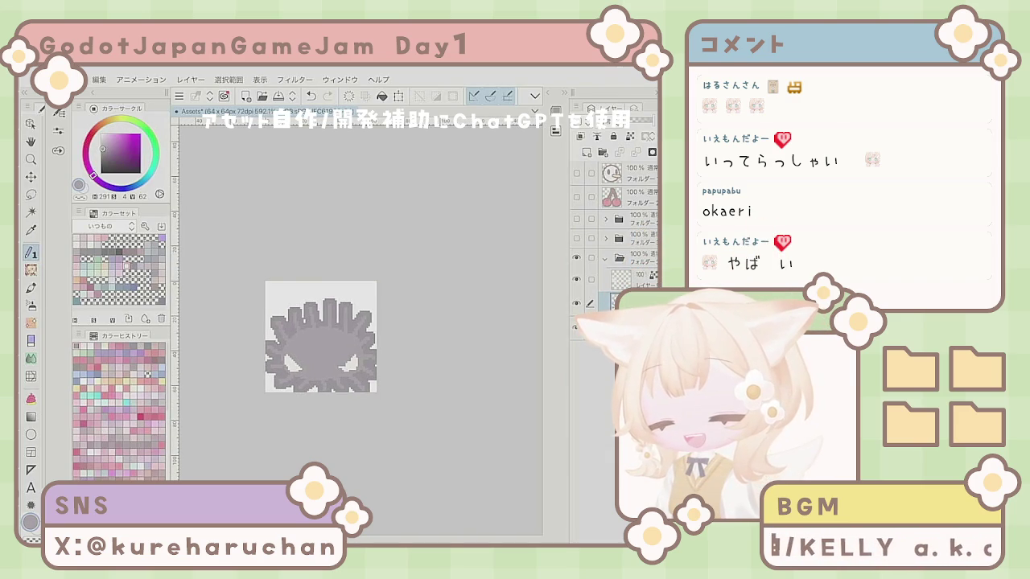
key(Delete)
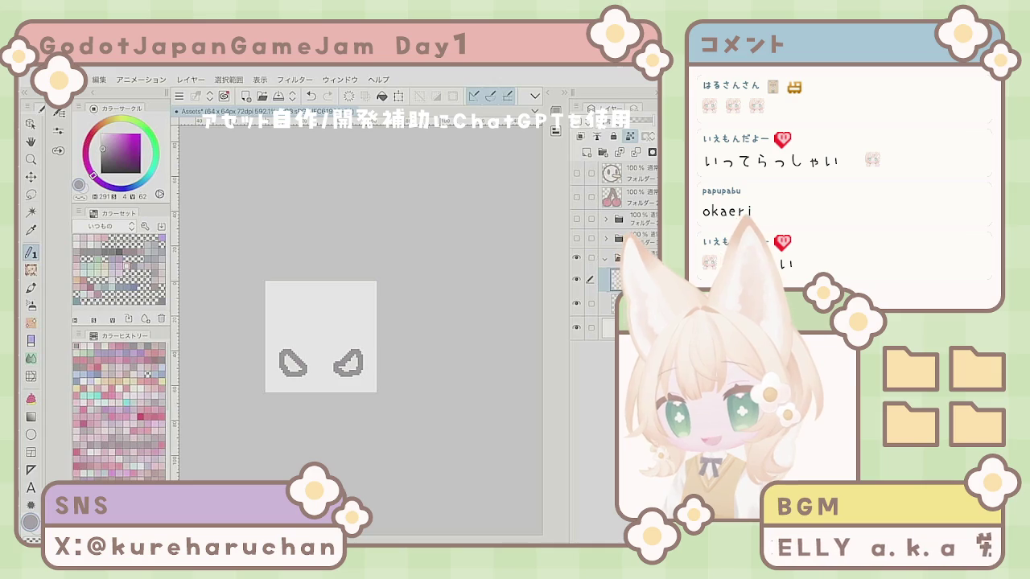
- Clear and delete the layer holding the eye outlines
click(632, 279)
key(Delete)
key(Delete)
key(Return)
- Sketch a curved grey shape in the lower left, then undo it back to blank
mouse_move(307, 371)
mouse_down()
mouse_move(292, 371)
mouse_move(277, 349)
mouse_move(289, 316)
mouse_move(318, 300)
mouse_move(332, 337)
mouse_move(357, 323)
mouse_move(359, 369)
mouse_move(304, 378)
mouse_move(326, 330)
mouse_move(342, 350)
mouse_move(346, 339)
mouse_up()
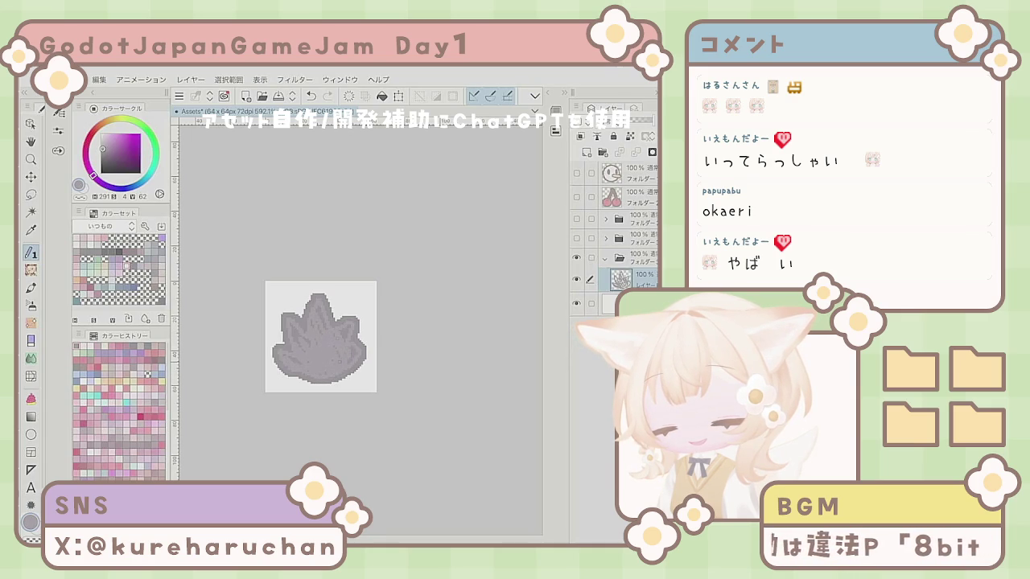
drag(307, 384, 338, 386)
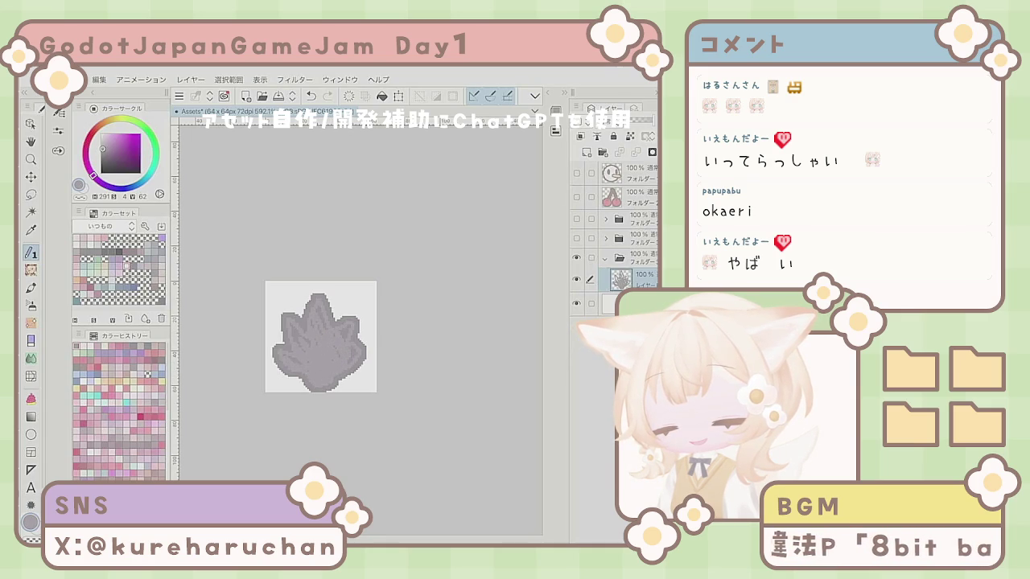
click(311, 96)
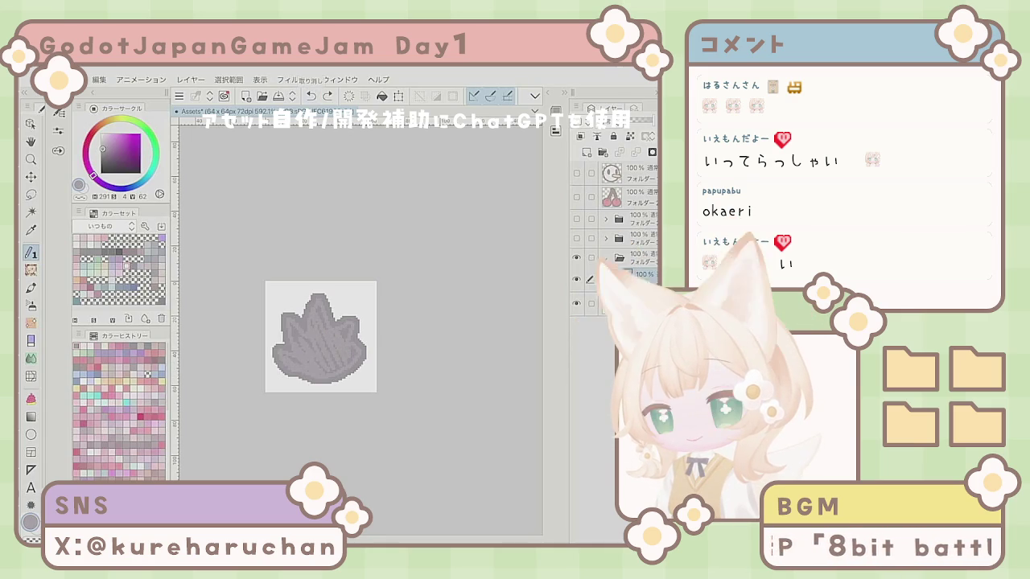
key(Delete)
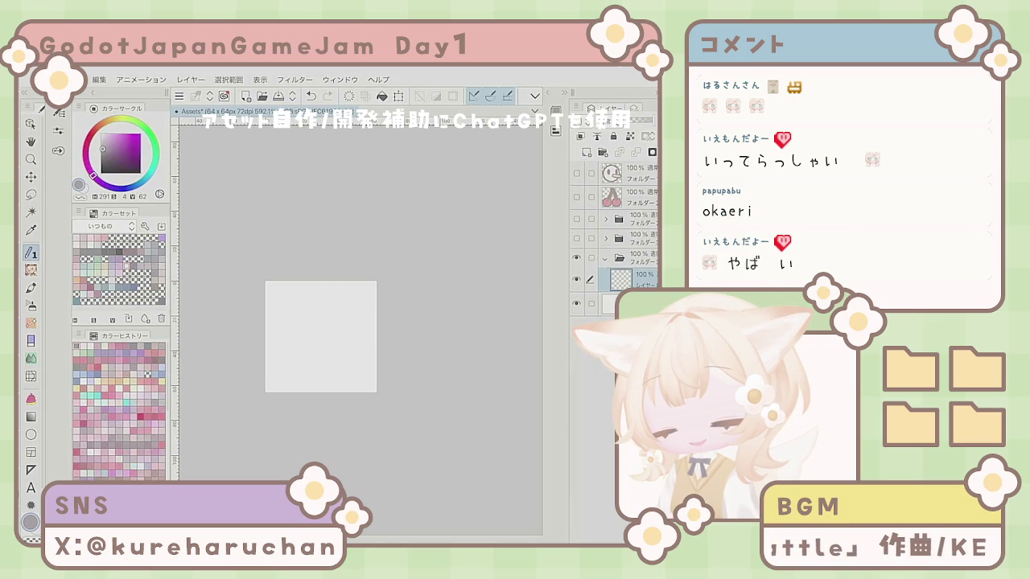
- Try a grey ring, a loop and a filled circle, then clear the layer
drag(306, 332, 365, 316)
mouse_move(324, 346)
mouse_down()
mouse_move(357, 348)
mouse_move(367, 312)
mouse_up()
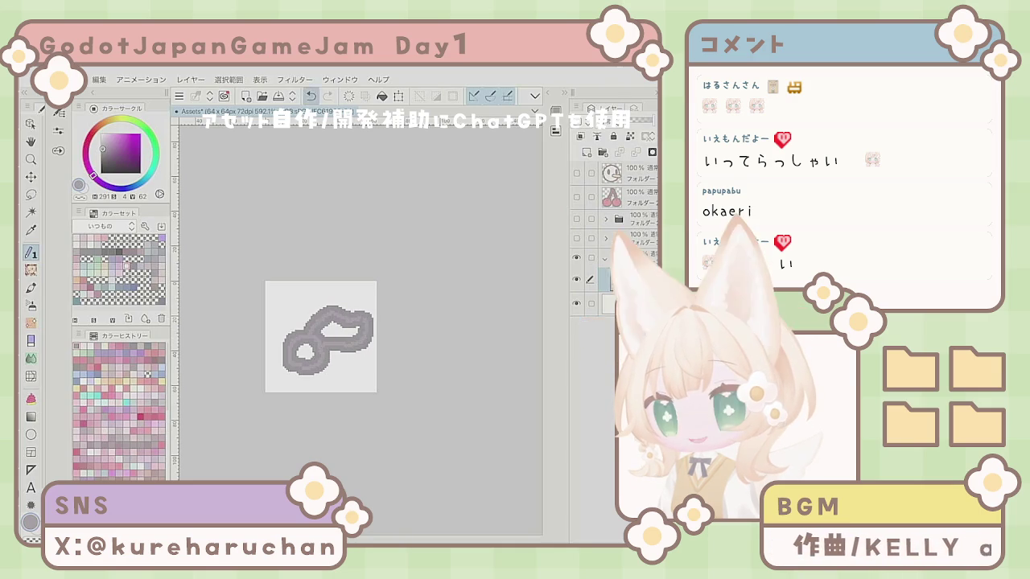
key(ctrl+z)
key(ctrl+z)
key(ctrl+z)
key(ctrl+z)
mouse_move(284, 345)
mouse_down()
mouse_move(352, 325)
mouse_move(327, 315)
mouse_move(304, 358)
mouse_move(346, 362)
mouse_move(362, 322)
mouse_move(352, 300)
mouse_up()
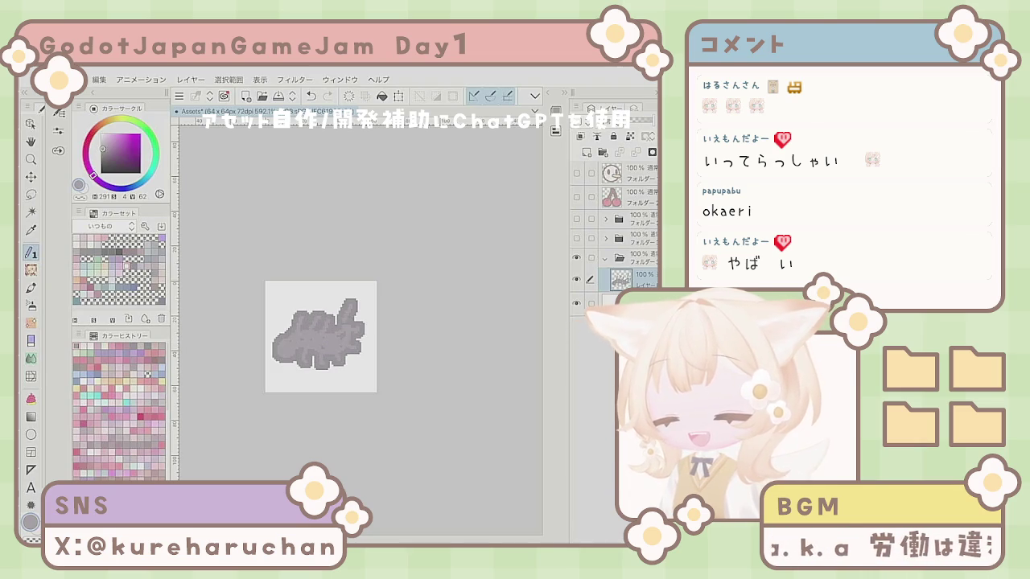
key(Delete)
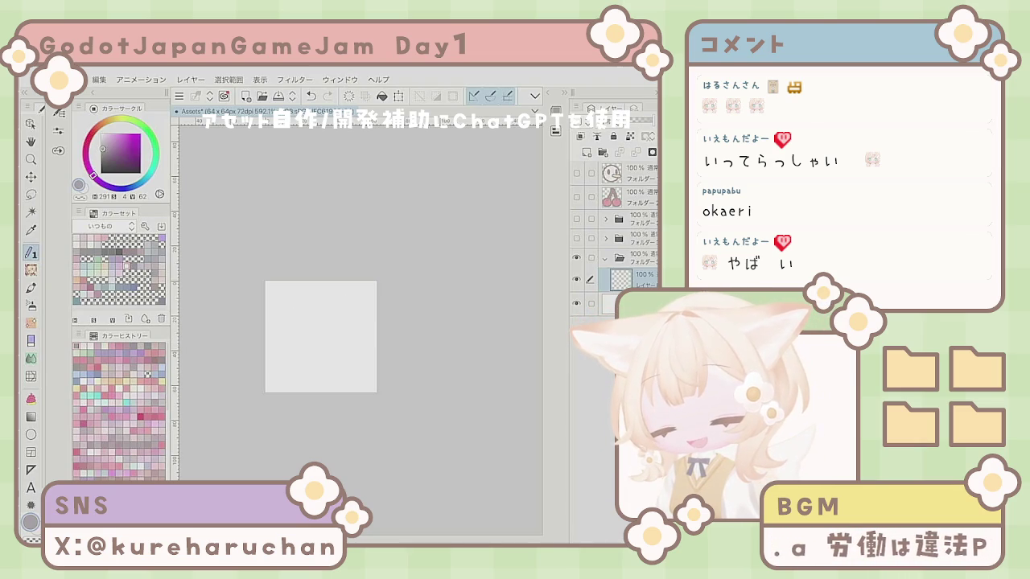
- Draw a grey paw-shaped blob with finger-like bumps and a touched-up bottom edge
mouse_move(304, 338)
mouse_down()
mouse_move(342, 334)
mouse_move(326, 362)
mouse_move(318, 349)
mouse_up()
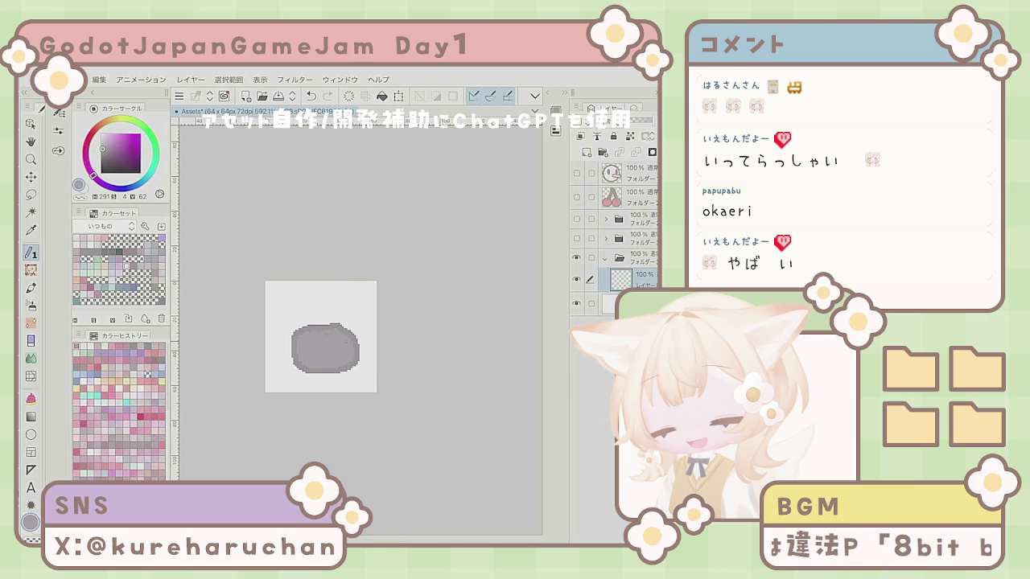
drag(324, 332, 315, 325)
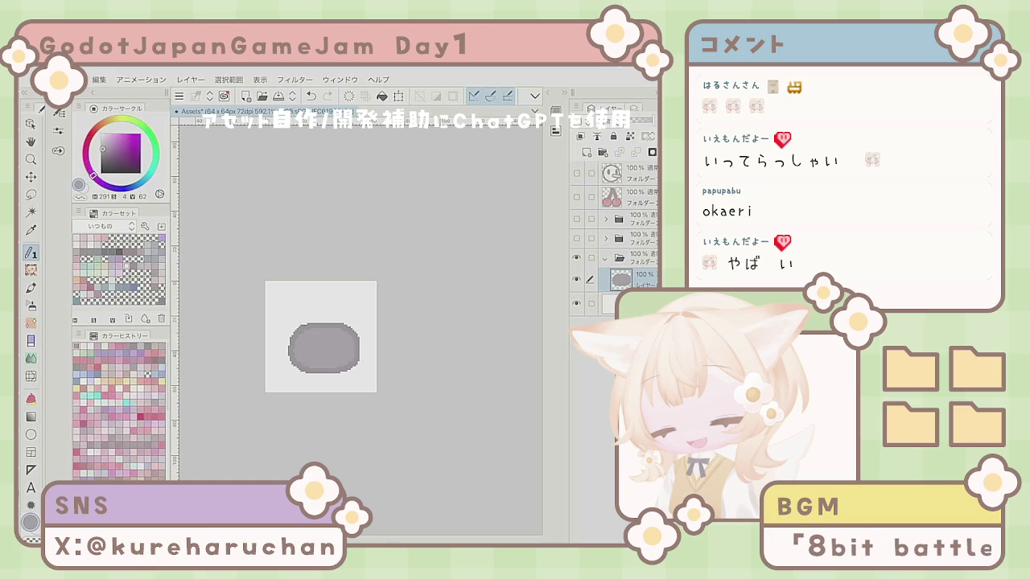
mouse_move(295, 346)
mouse_down()
mouse_move(283, 322)
mouse_move(336, 305)
mouse_move(369, 358)
mouse_move(276, 359)
mouse_move(319, 378)
mouse_up()
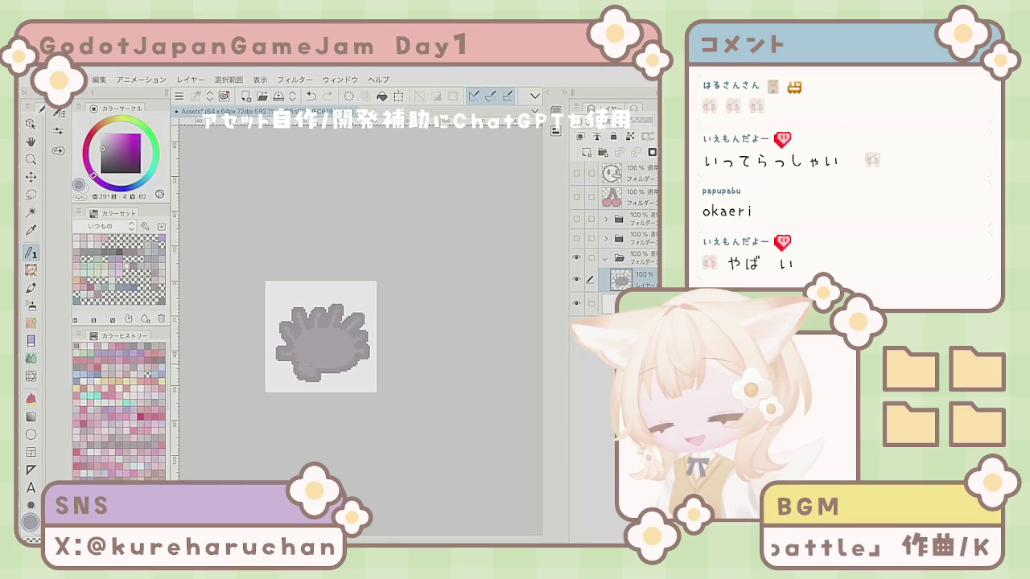
key(ctrl+z)
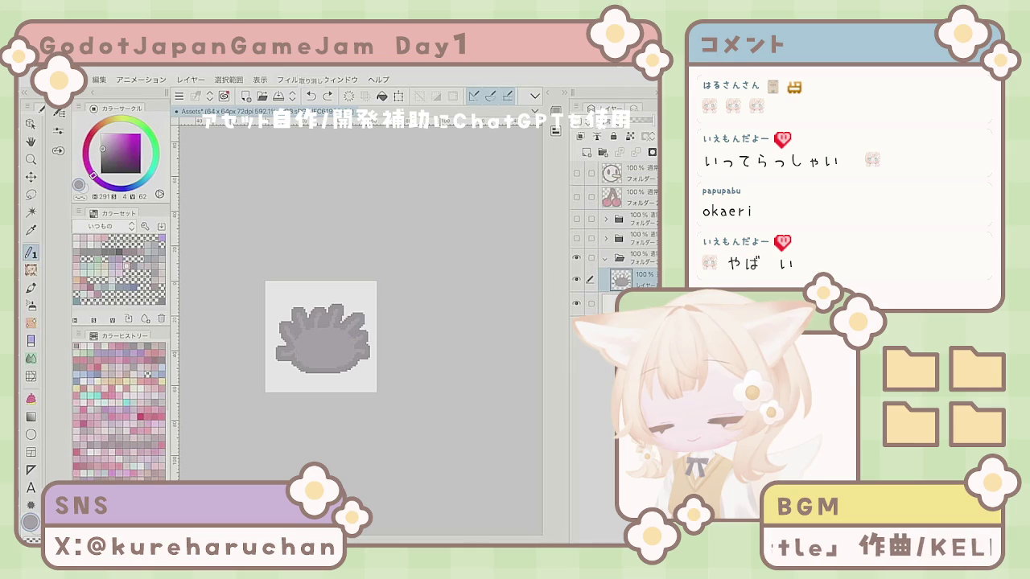
drag(304, 374, 344, 369)
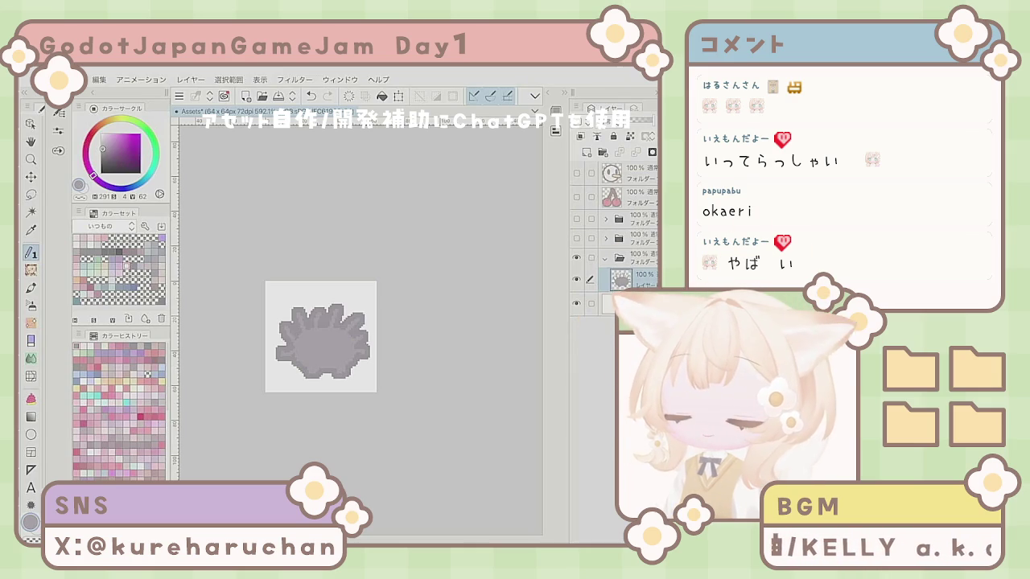
- Undo the paw drawing and draw a grey ring for the new body
key(ctrl+z)
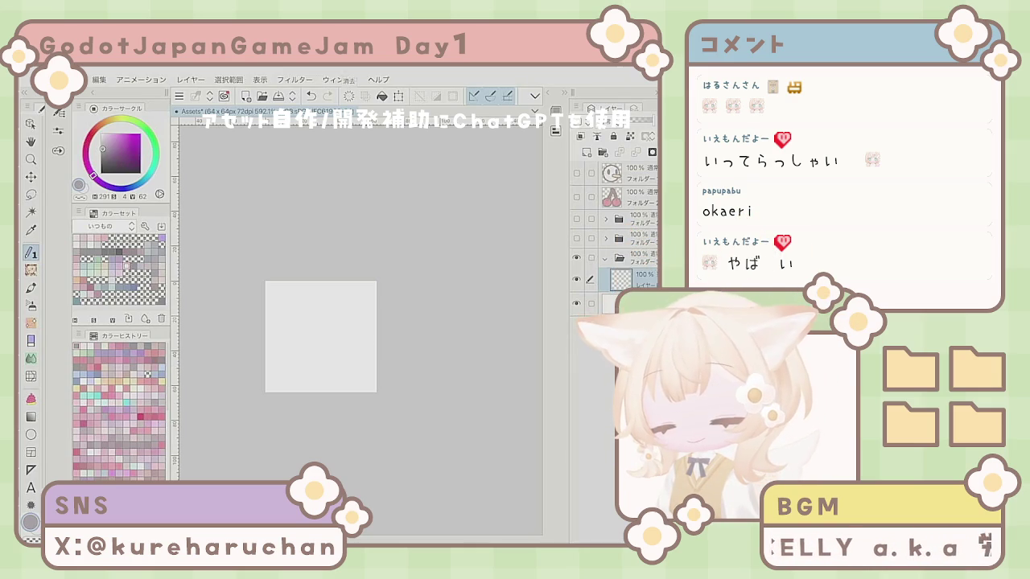
key(ctrl+y)
key(ctrl+z)
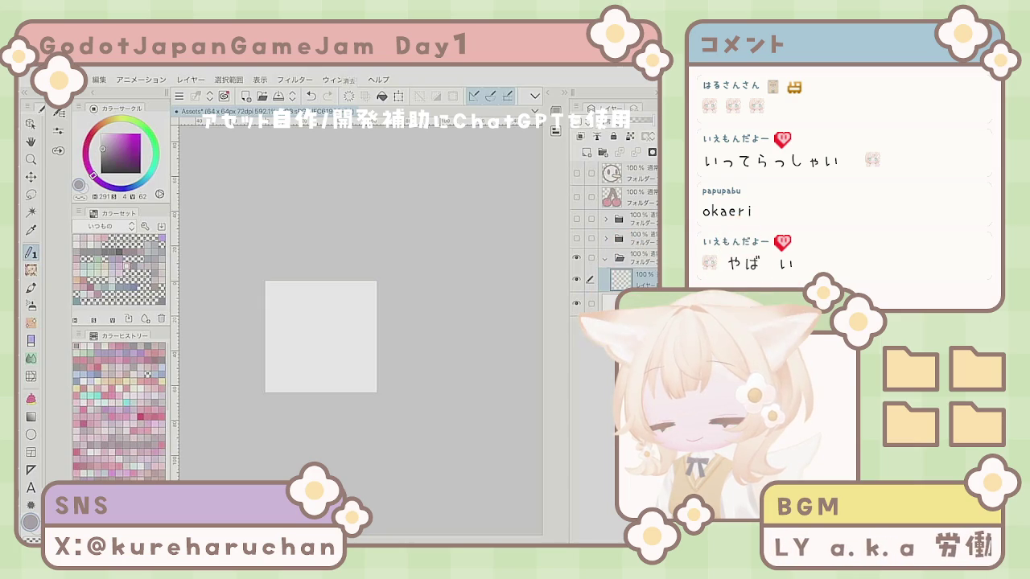
mouse_move(308, 371)
mouse_down()
mouse_move(320, 324)
mouse_move(322, 377)
mouse_move(298, 342)
mouse_move(327, 357)
mouse_up()
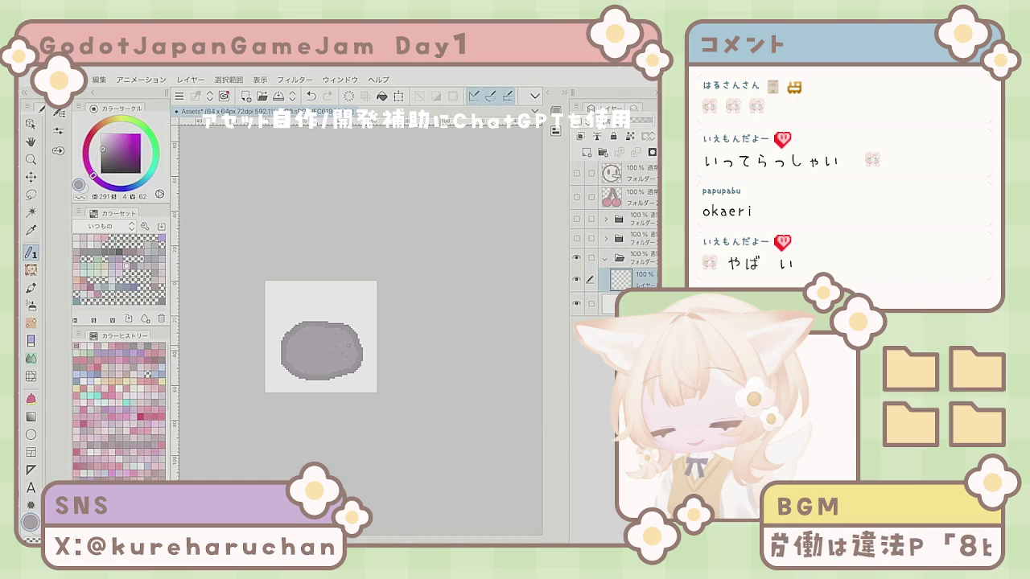
- Fill out the oval's right edge and erase its bottom and top edges smooth
drag(359, 333, 361, 357)
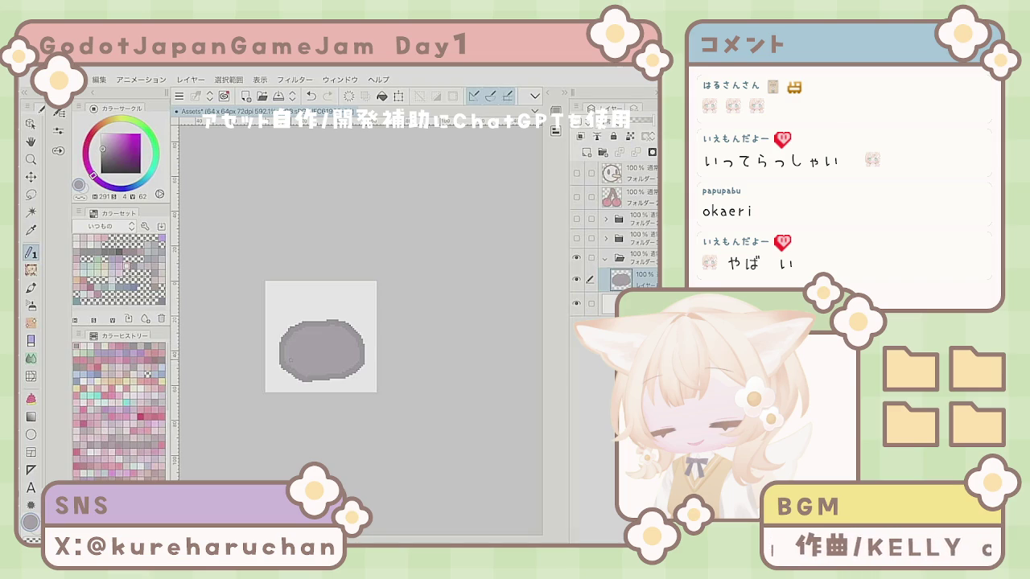
key(e)
drag(290, 376, 328, 376)
key(p)
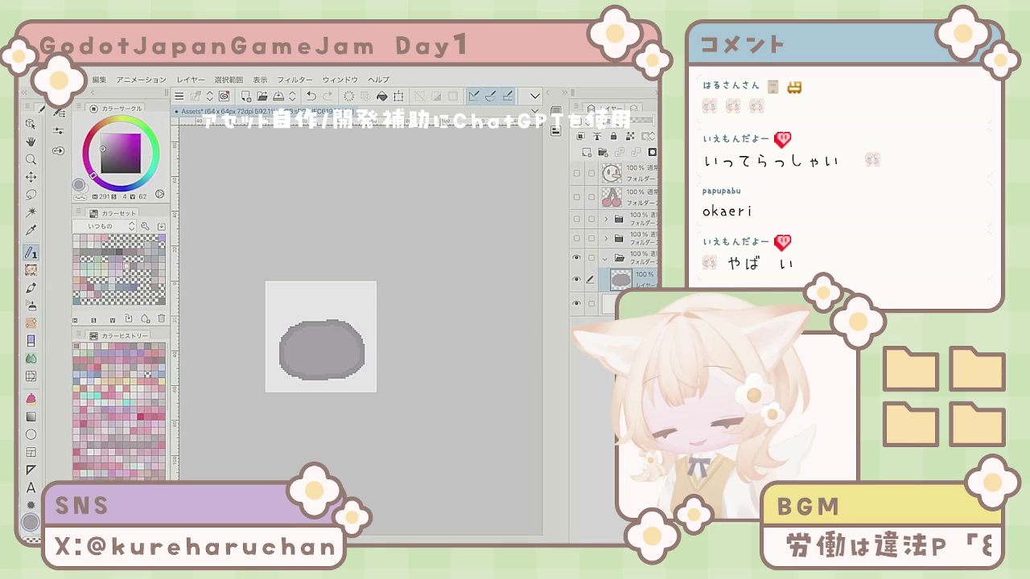
key(e)
drag(328, 321, 359, 333)
key(p)
key(e)
key(p)
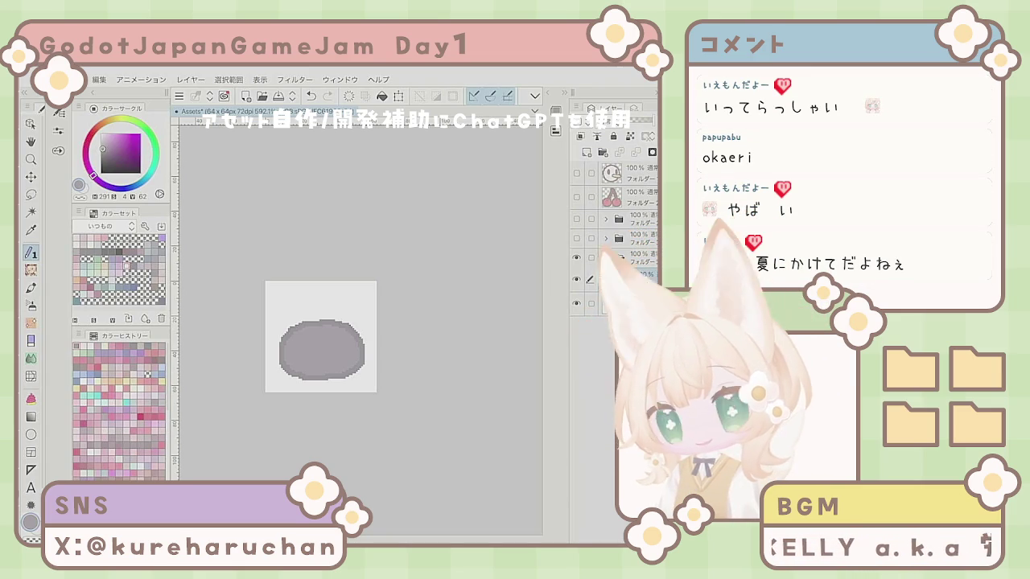
- On a new raster layer, paint two top spikes and small lower-left and lower-right spikes
click(580, 152)
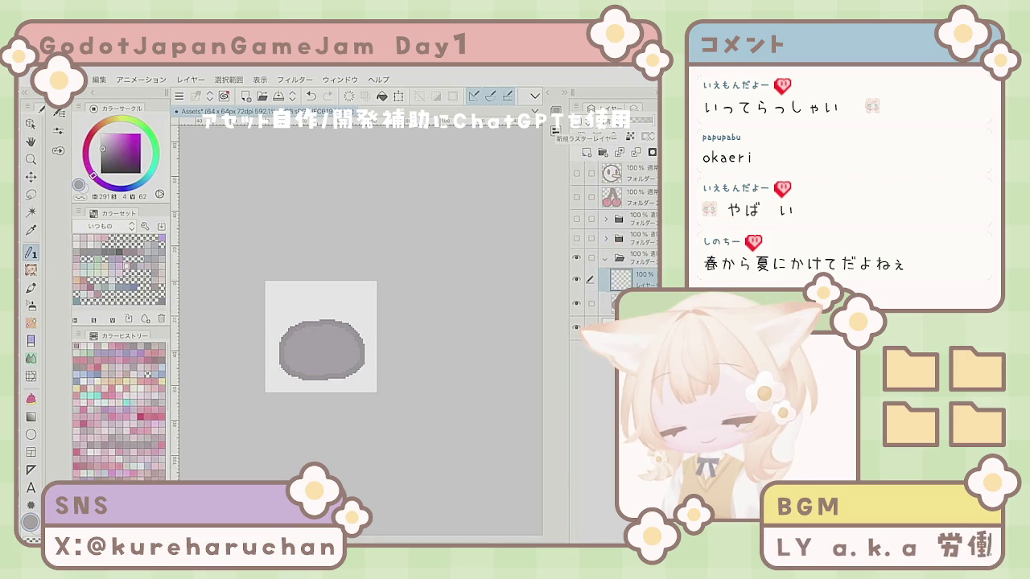
mouse_move(273, 323)
mouse_down()
mouse_move(288, 338)
mouse_move(297, 322)
mouse_move(359, 338)
mouse_up()
drag(267, 351, 283, 361)
drag(374, 348, 362, 357)
- Restore the side spikes after undoing, check the whole sprite, and pick white
key(ctrl+z)
key(ctrl+z)
key(ctrl+z)
key(ctrl+y)
key(ctrl+y)
key(ctrl+y)
key(ctrl+y)
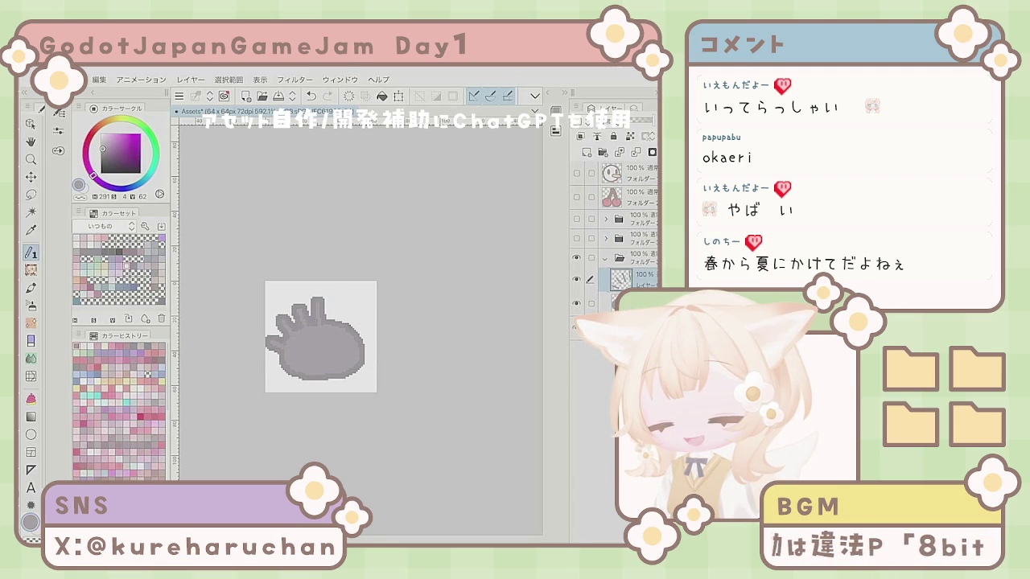
key(ctrl+y)
key(ctrl+y)
key(ctrl+y)
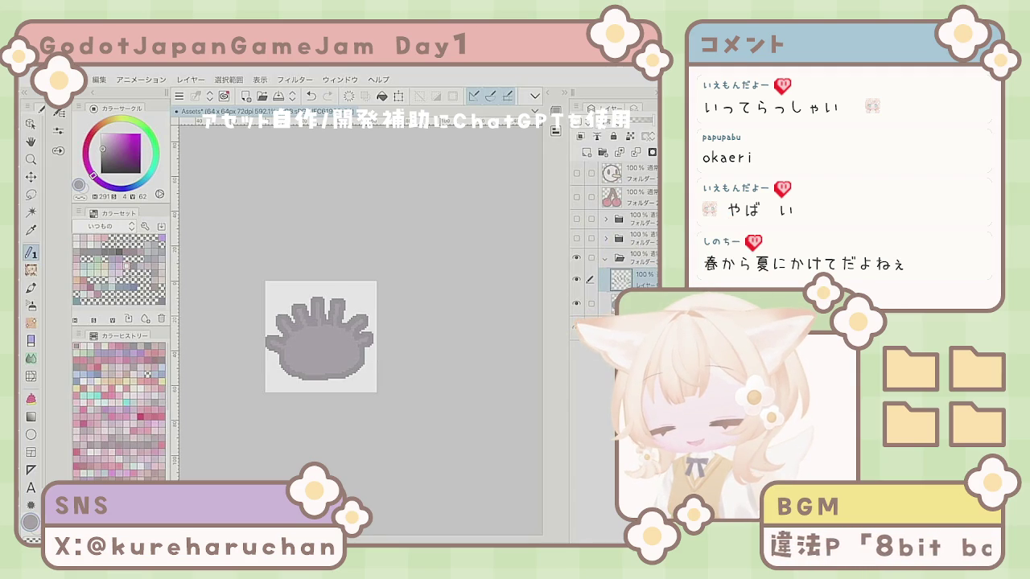
key(ctrl+y)
key(ctrl+y)
key(ctrl+y)
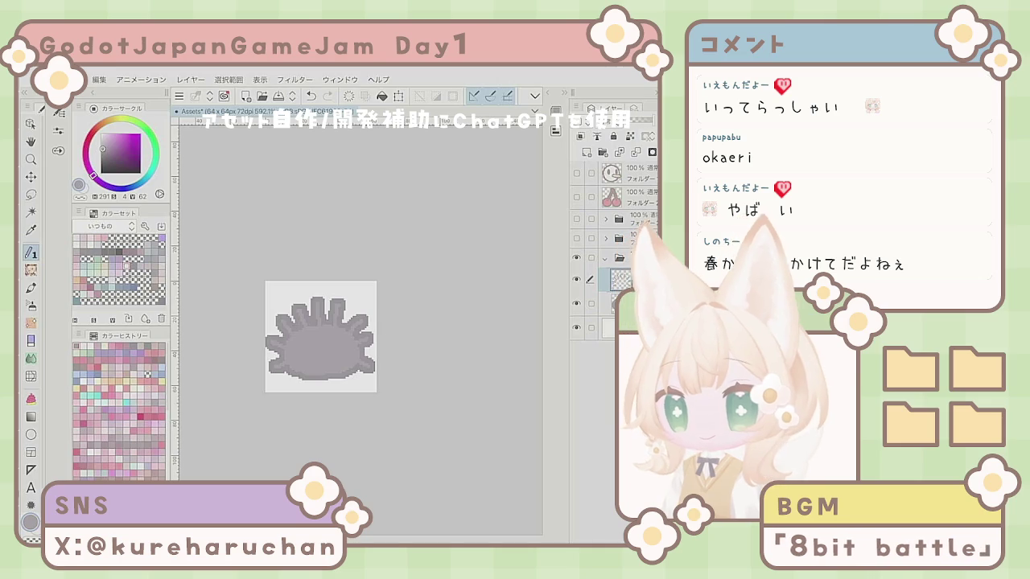
key(ctrl+minus)
key(ctrl+plus)
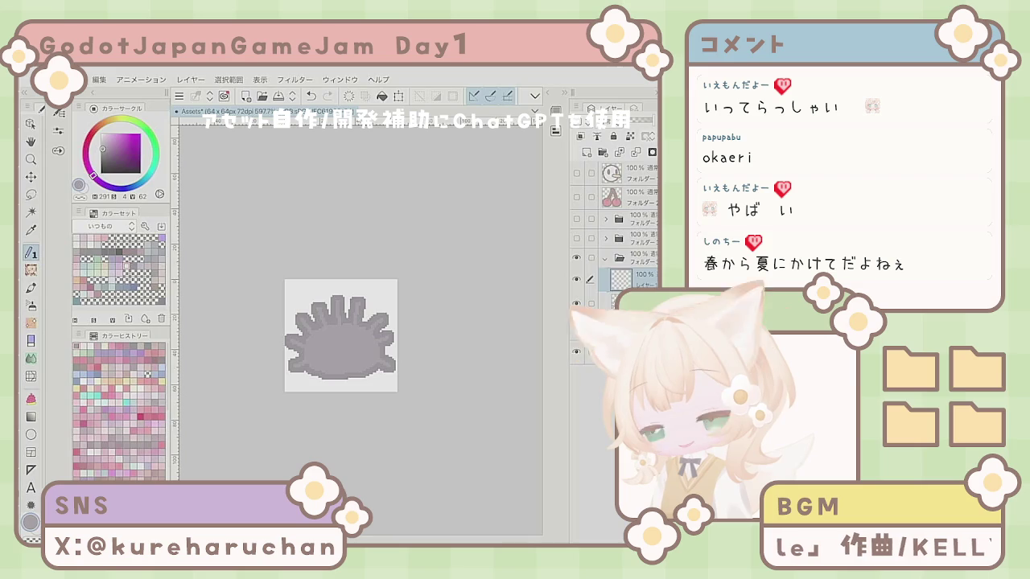
click(76, 243)
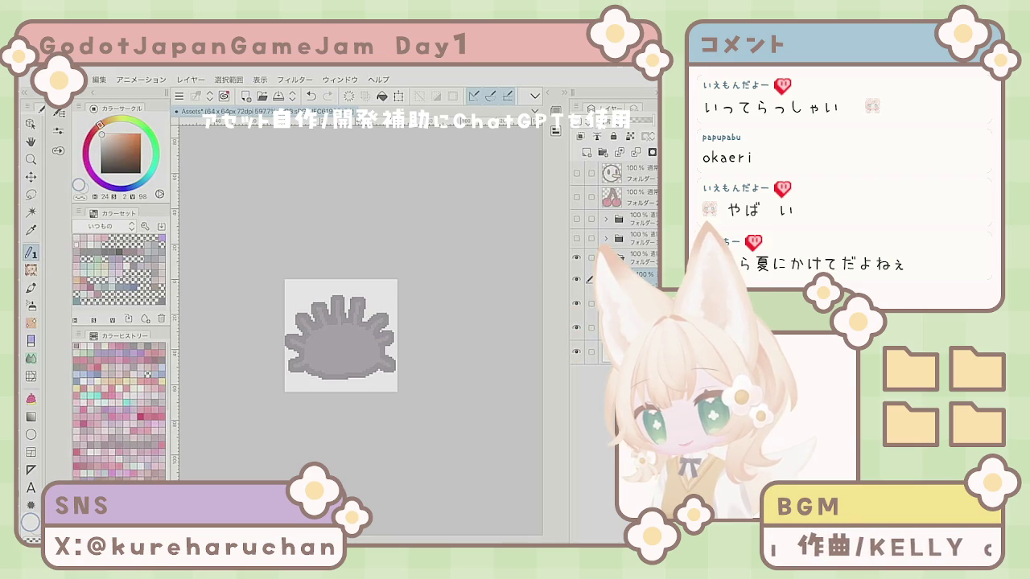
- Sketch a white mouth and left eye on the creature, then erase them
drag(330, 366, 348, 366)
key(ctrl+z)
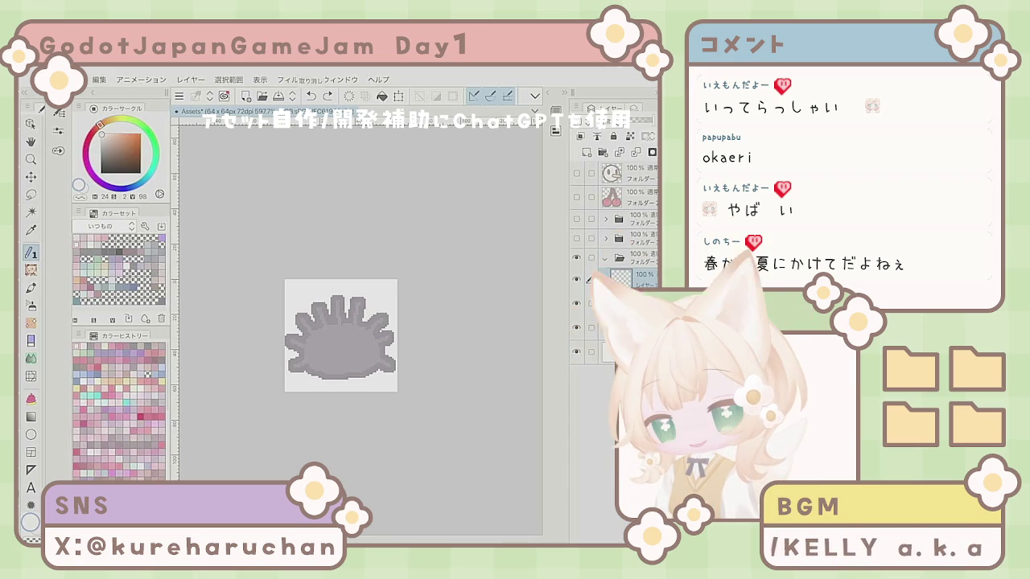
mouse_move(326, 366)
mouse_down()
mouse_move(360, 366)
mouse_move(373, 348)
mouse_up()
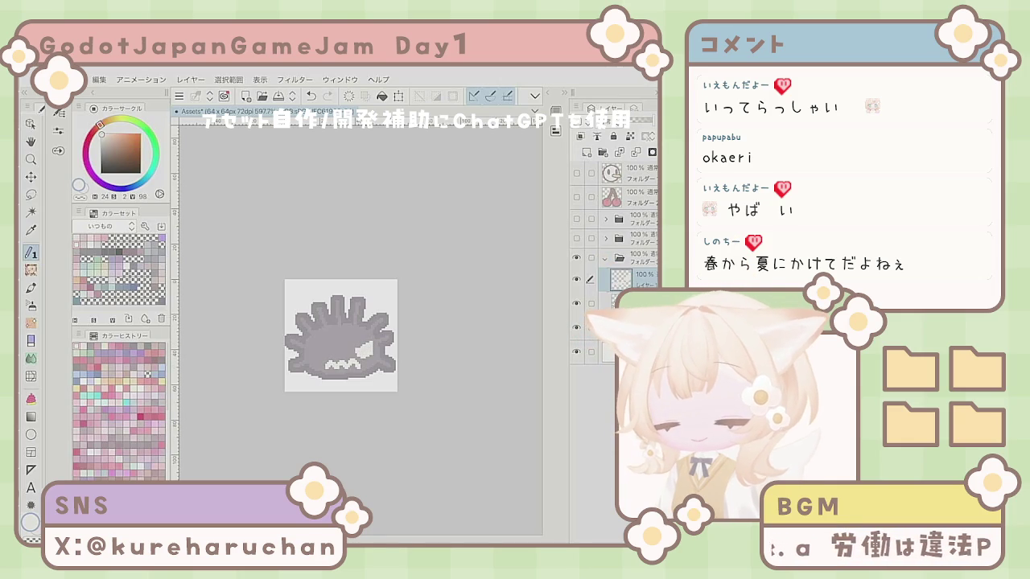
drag(315, 353, 323, 352)
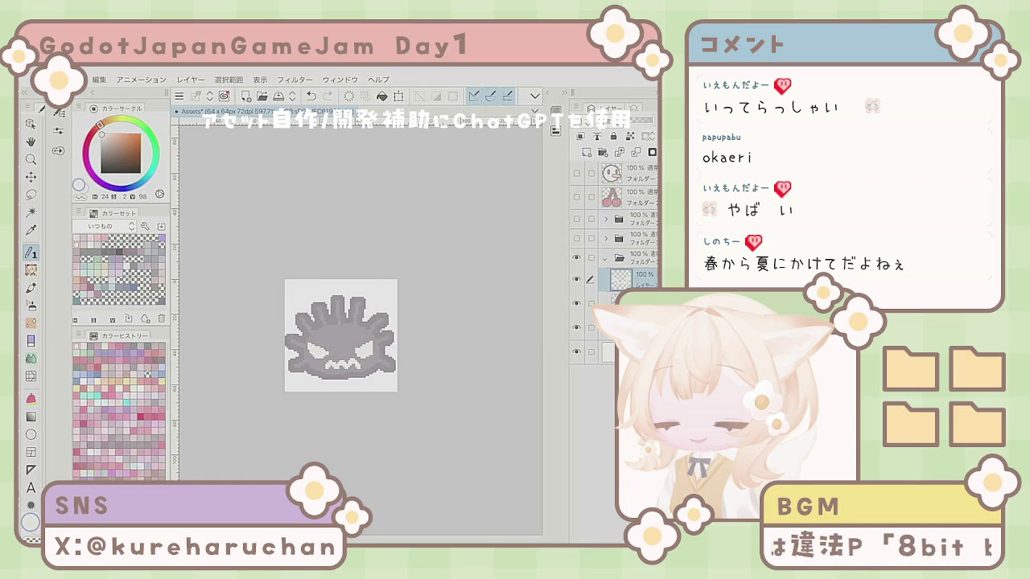
key(e)
drag(309, 351, 354, 378)
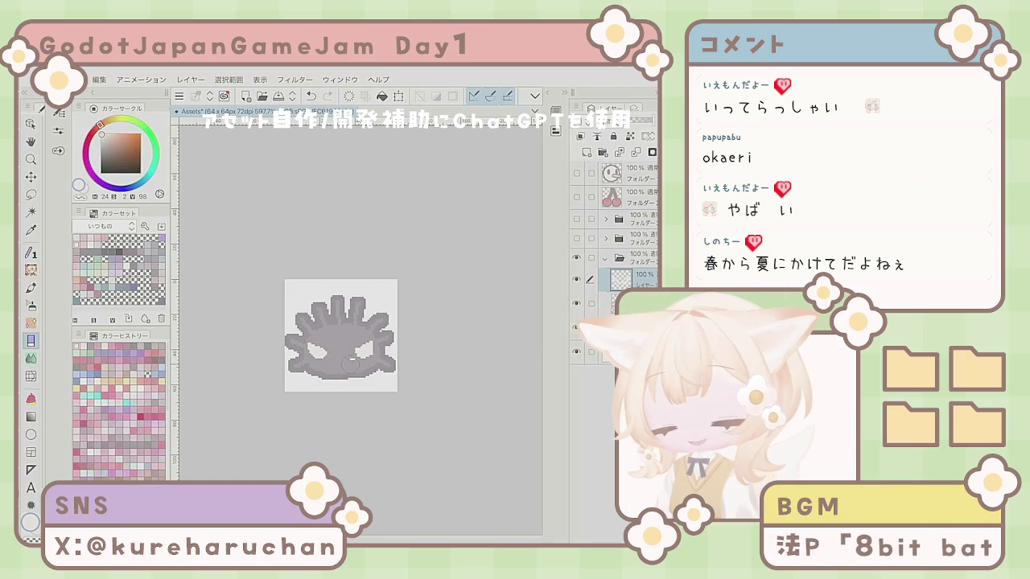
- Try a light toothed mouth in the lower middle, remove it, and add a new raster layer
key(p)
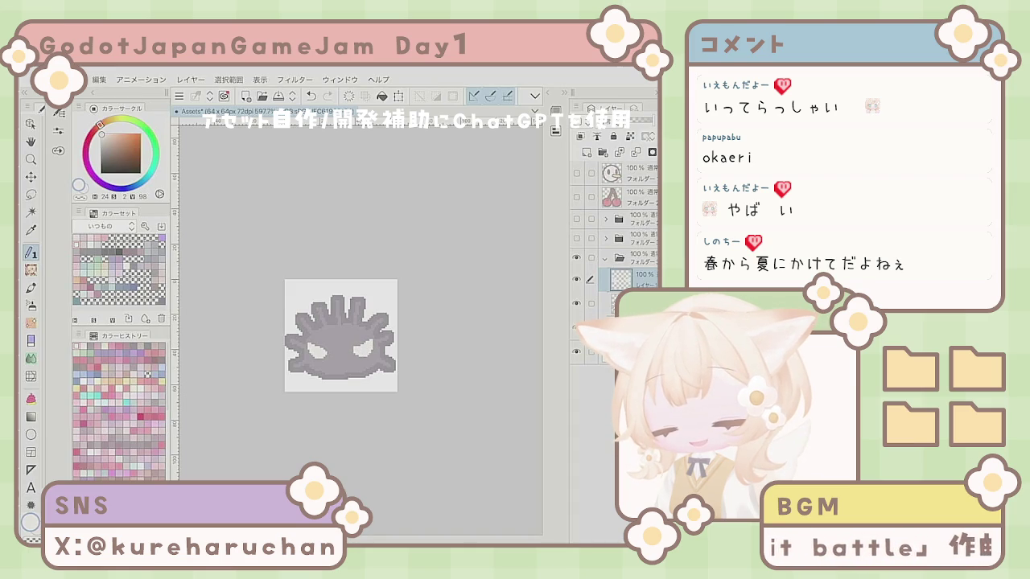
key(e)
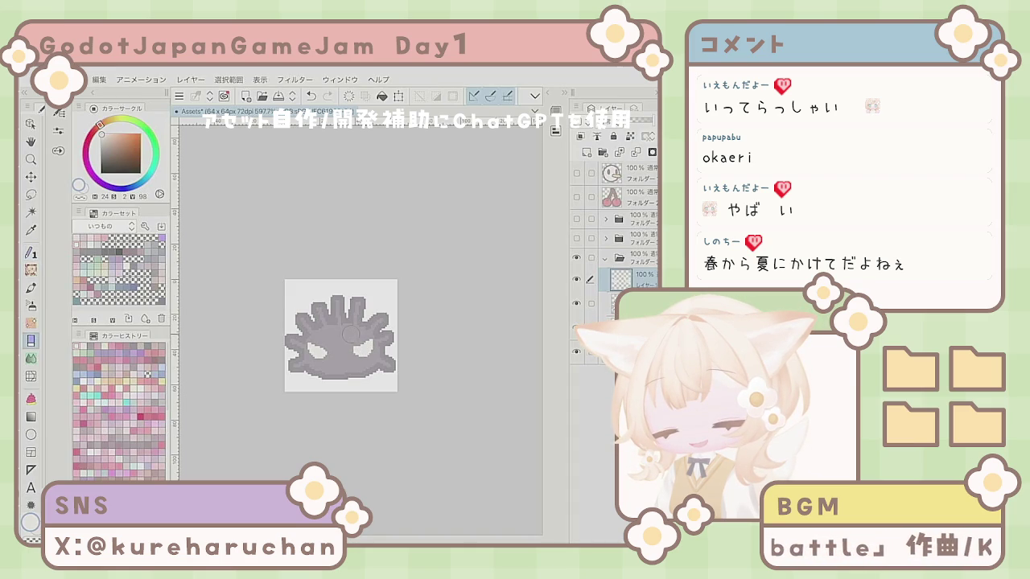
key(p)
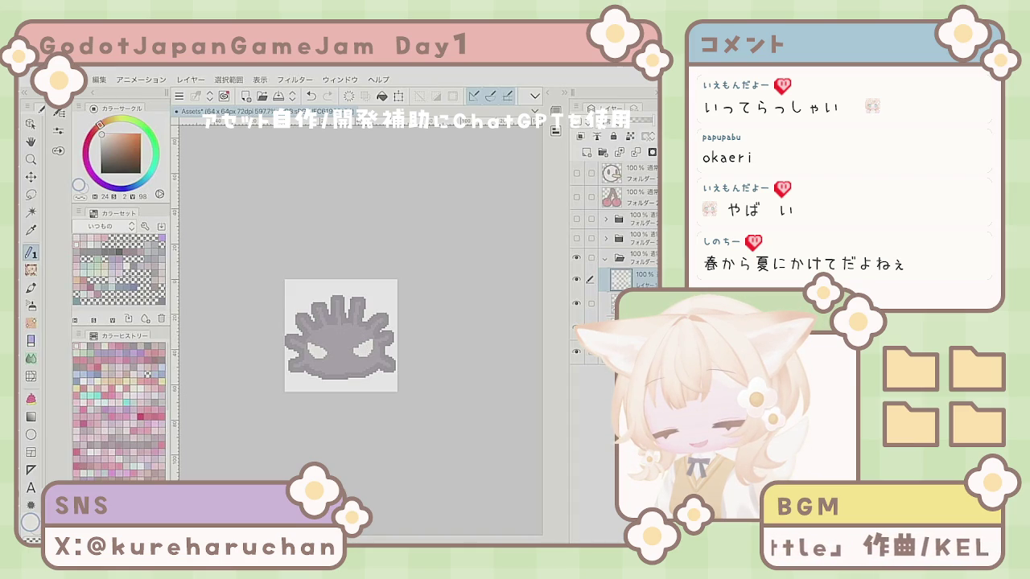
mouse_move(328, 378)
mouse_down()
mouse_move(336, 360)
mouse_move(358, 367)
mouse_up()
key(e)
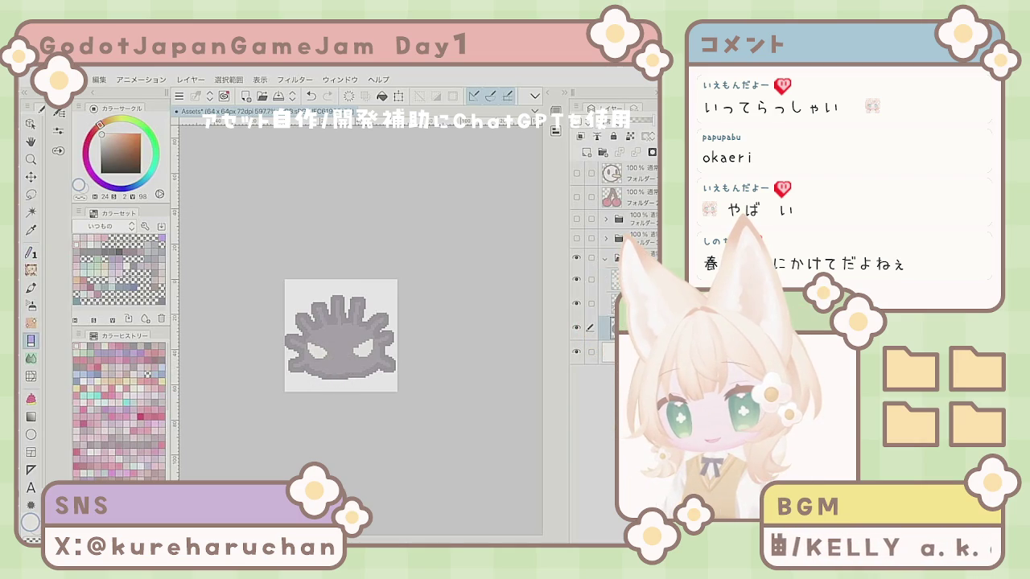
click(586, 152)
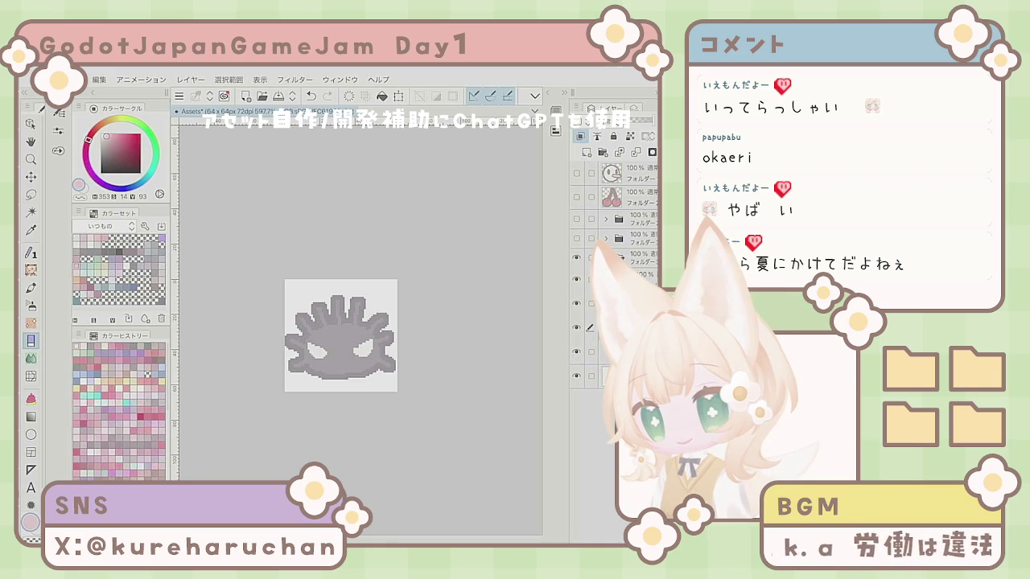
- Pick a greyish-purple colour, expand the creature's folder, and clear the old snout layer
key(p)
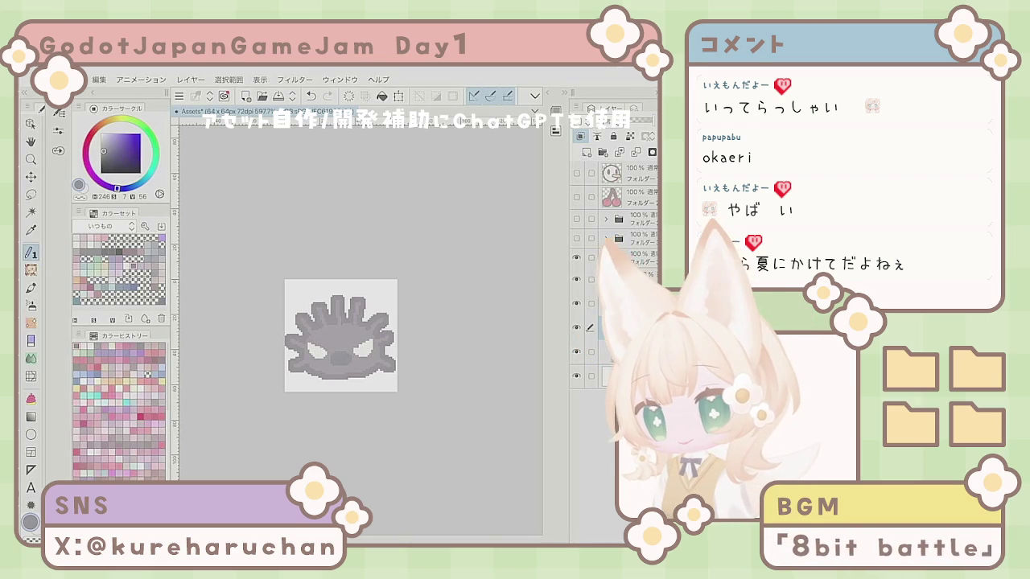
alt+click(338, 322)
click(605, 257)
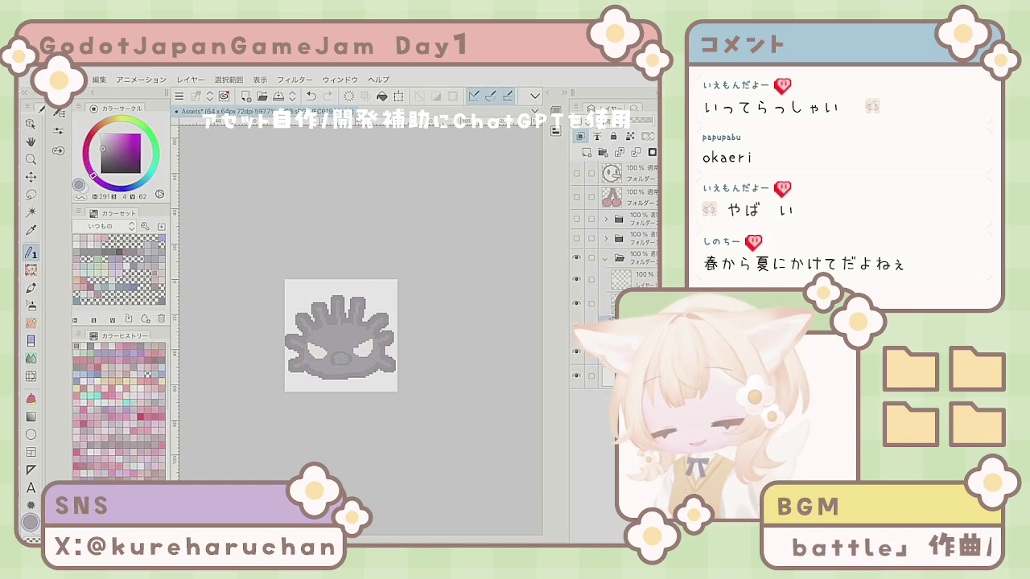
key(Delete)
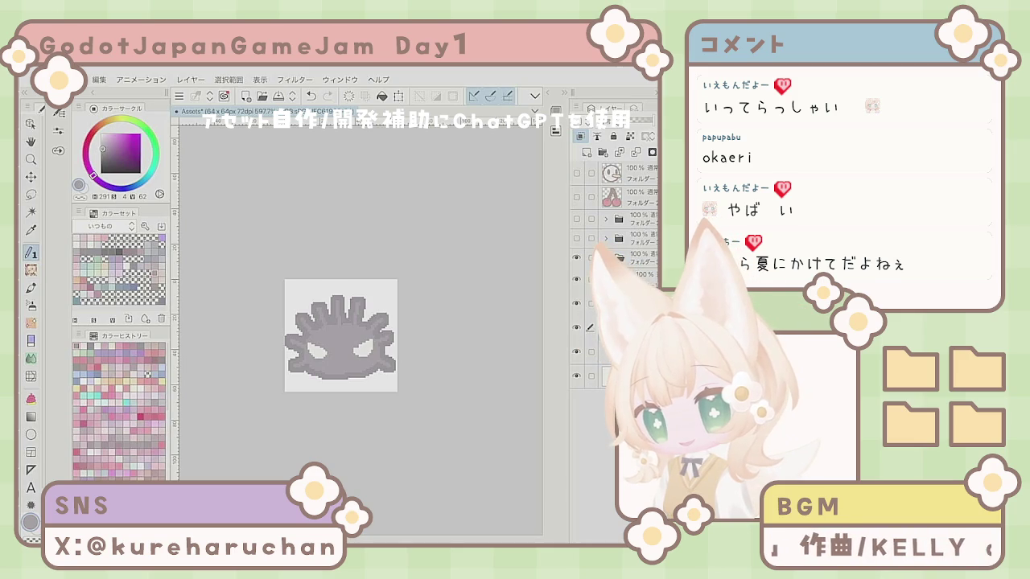
key(x)
key(Delete)
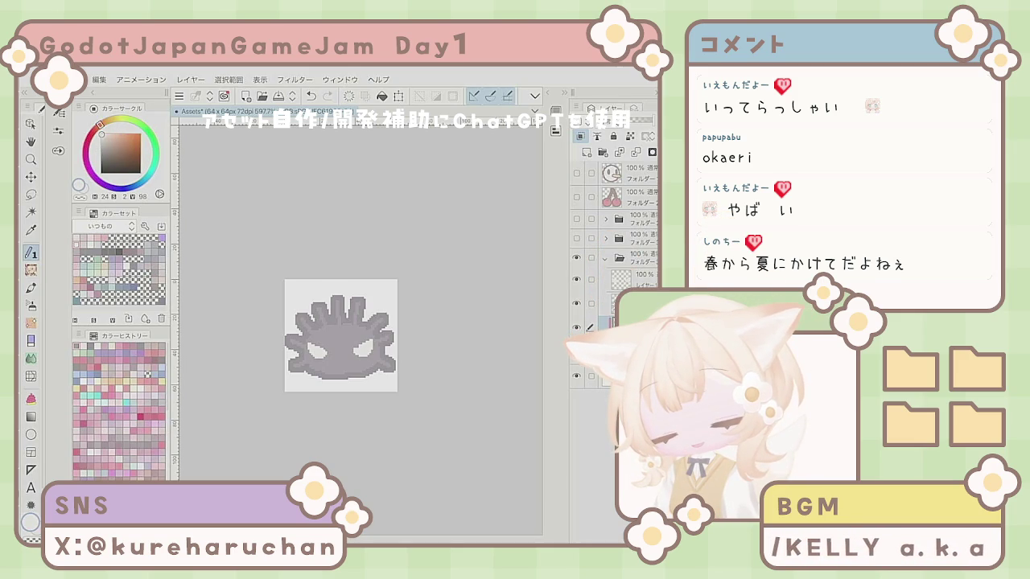
- Paint a pink mouth on the face, then clear it from the layer
mouse_move(330, 375)
mouse_down()
mouse_move(335, 359)
mouse_move(350, 359)
mouse_up()
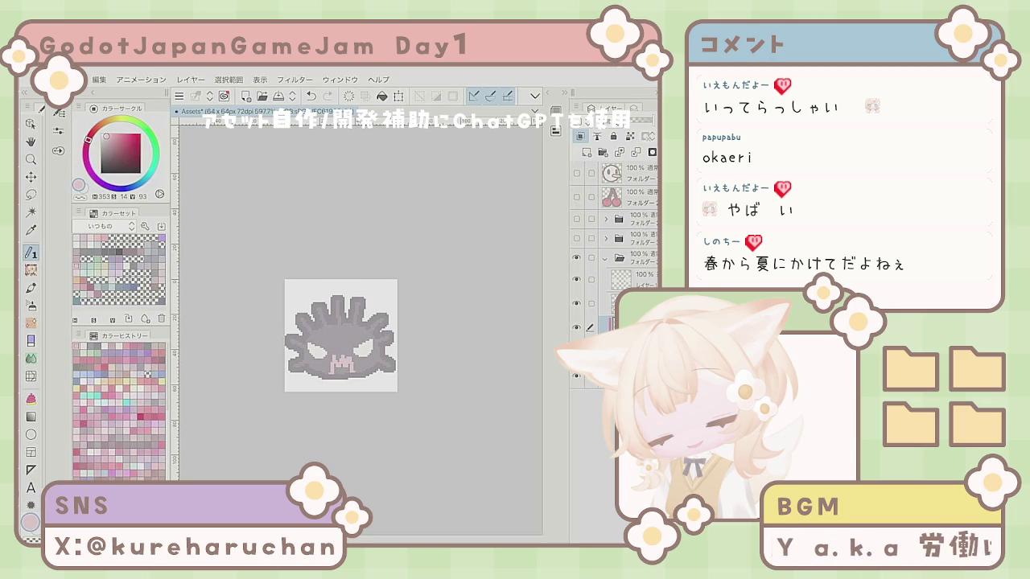
key(ctrl+z)
key(ctrl+z)
key(ctrl+z)
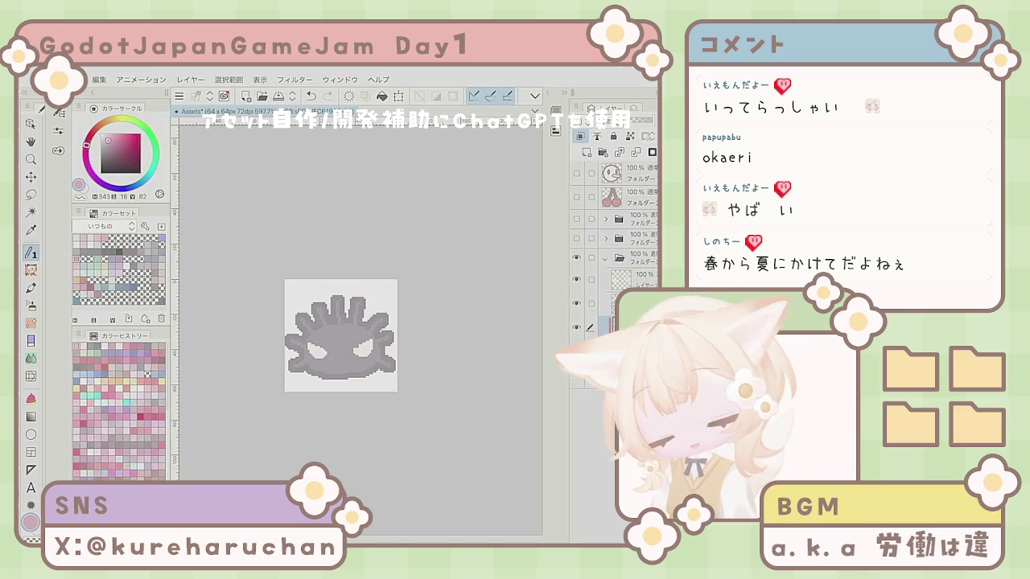
mouse_move(346, 361)
mouse_down()
mouse_move(354, 371)
mouse_move(334, 366)
mouse_up()
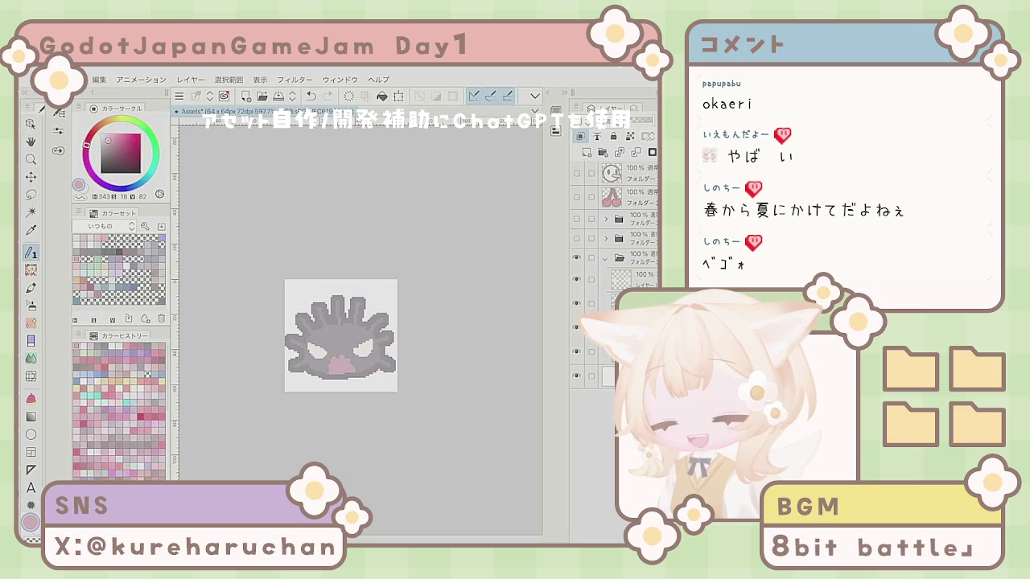
key(Delete)
key(ctrl+z)
click(348, 364)
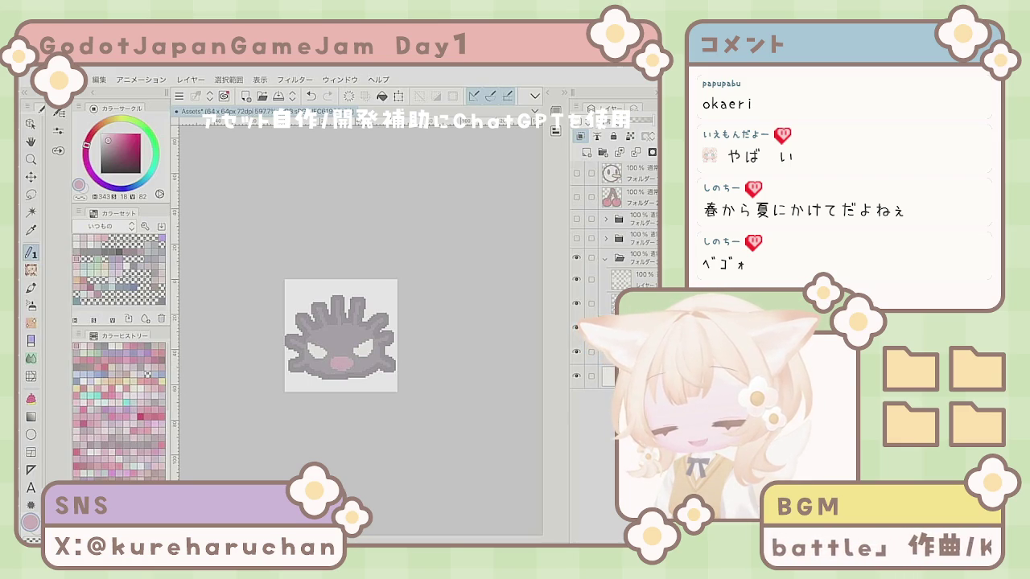
key(Delete)
- Paint a small light-beige mouth and select a lower layer
key(x)
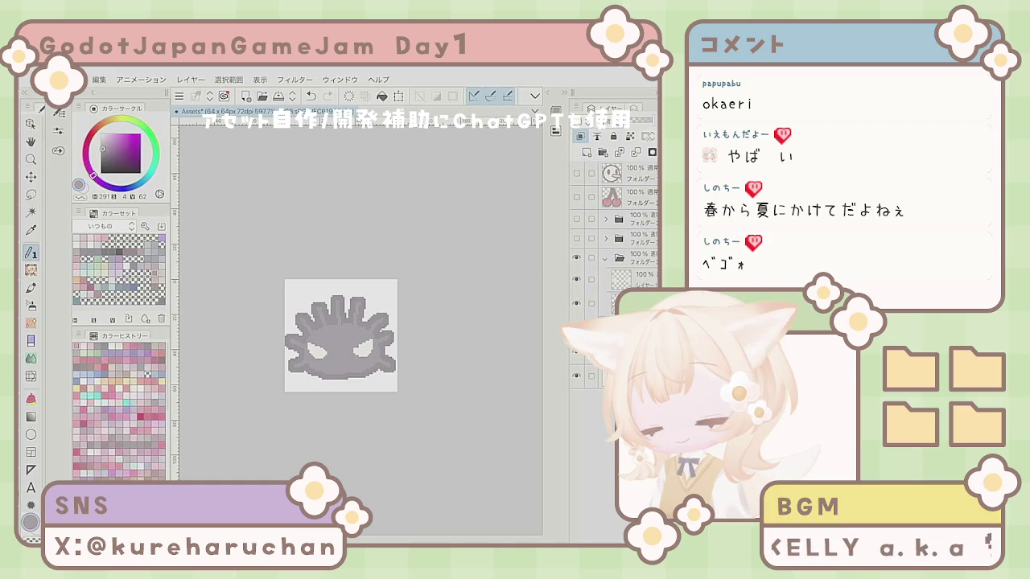
click(106, 142)
drag(331, 359, 350, 363)
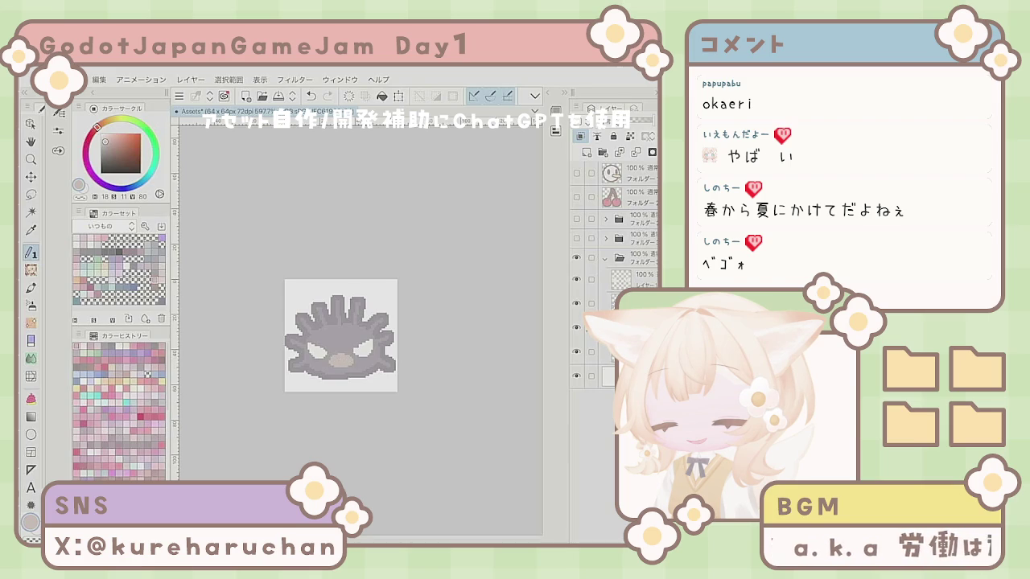
click(628, 328)
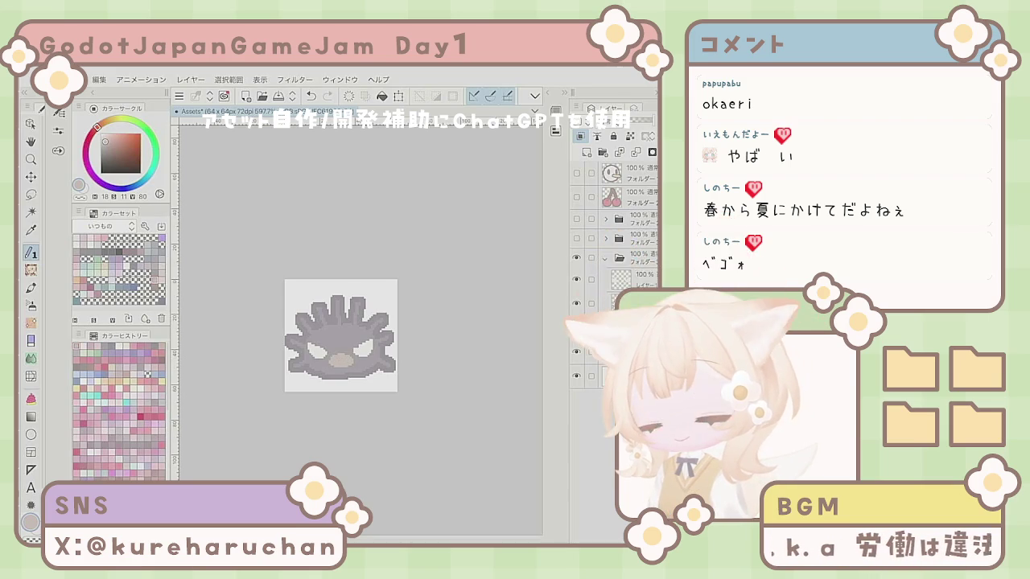
- On a new layer, paint a brighter beige mouth and erase notches for fangs
click(587, 152)
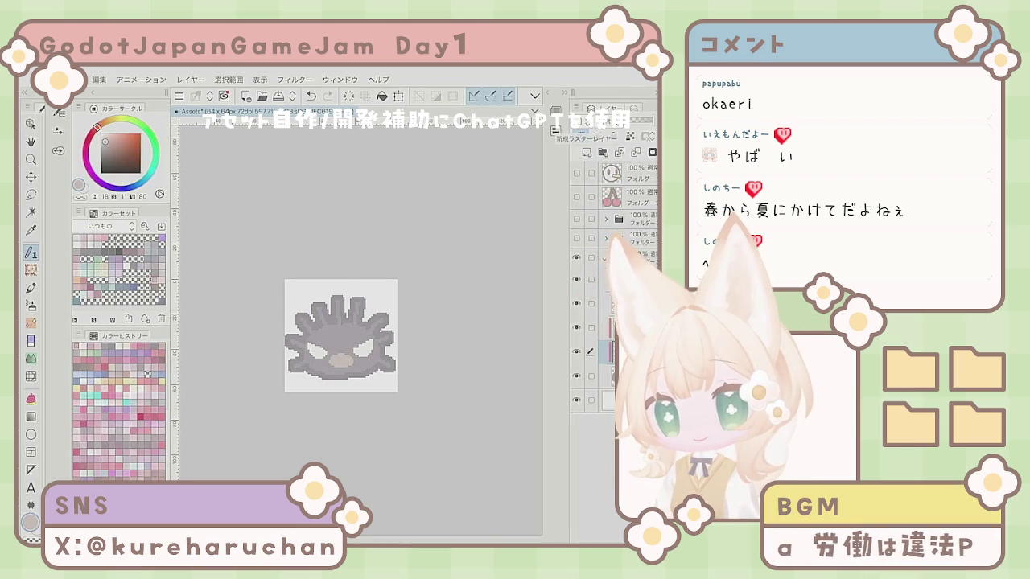
click(102, 133)
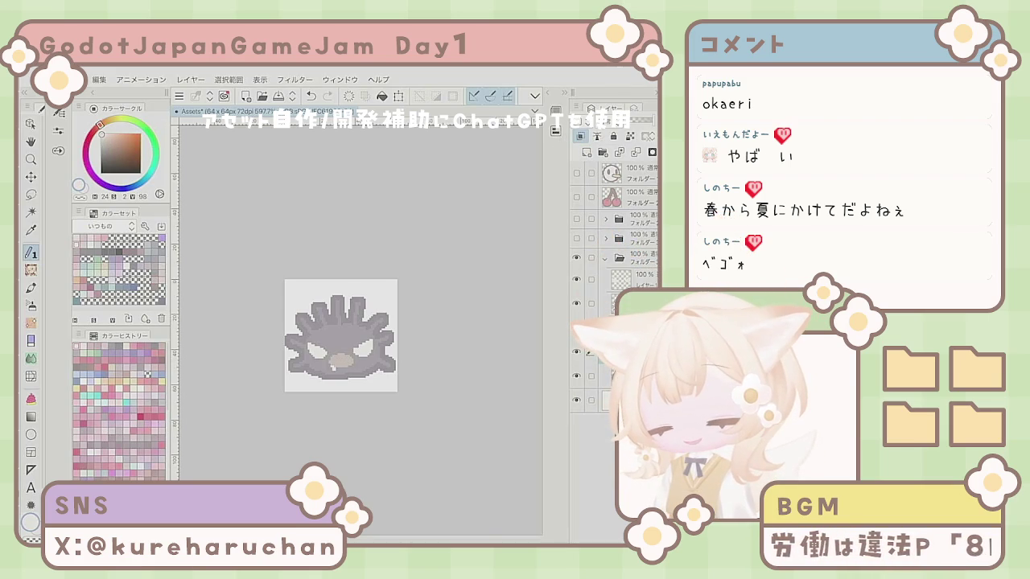
click(348, 367)
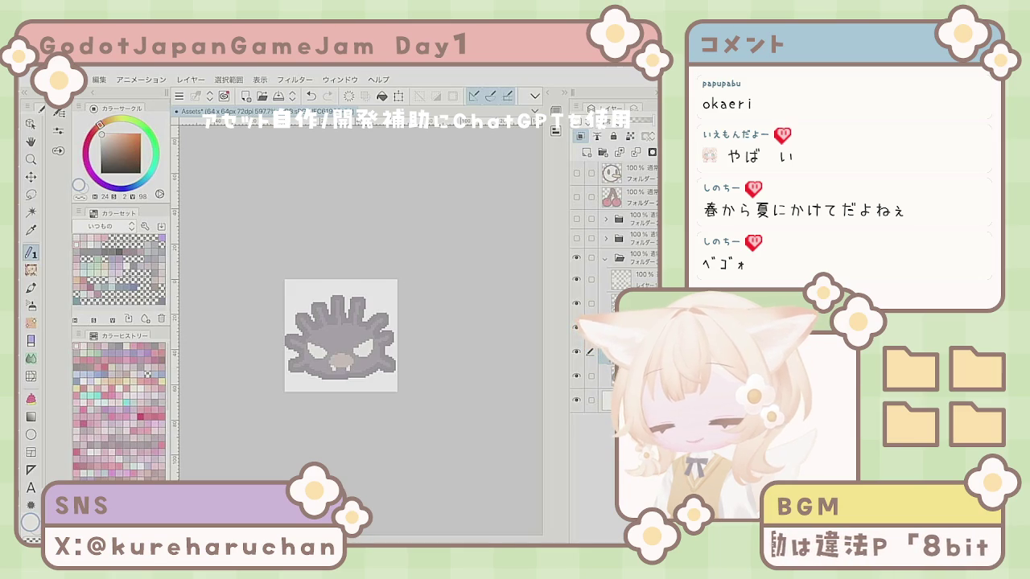
key(e)
click(334, 364)
key(p)
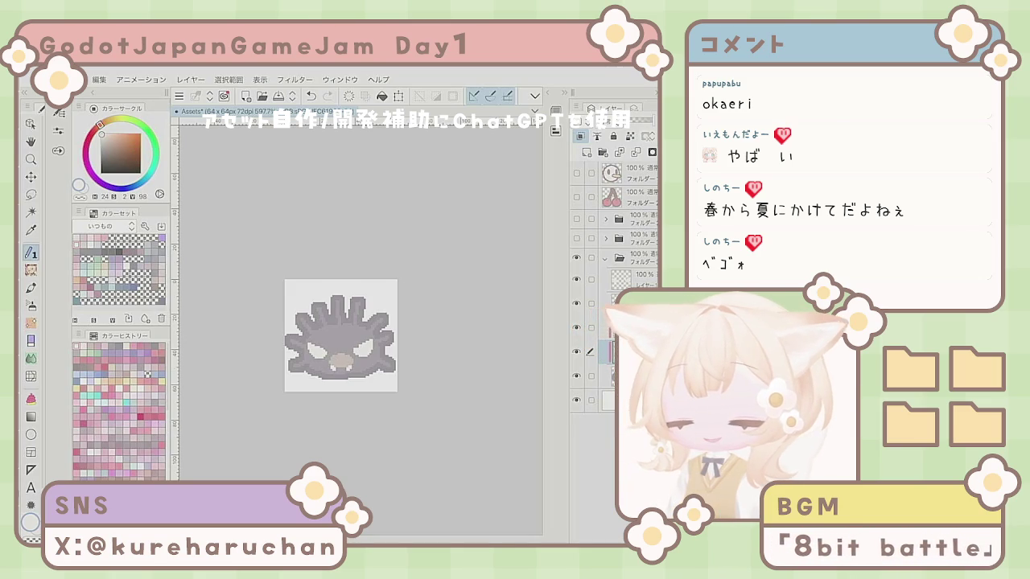
- Remove the white eyes and choose a dark grey-purple shifted toward purple
scroll(301, 367, down, 3)
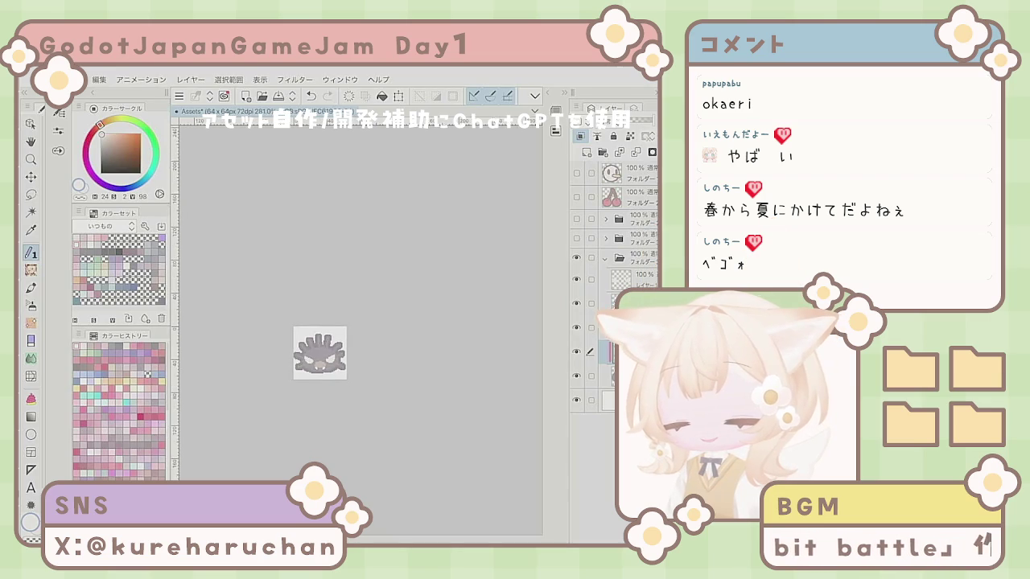
scroll(311, 382, up, 5)
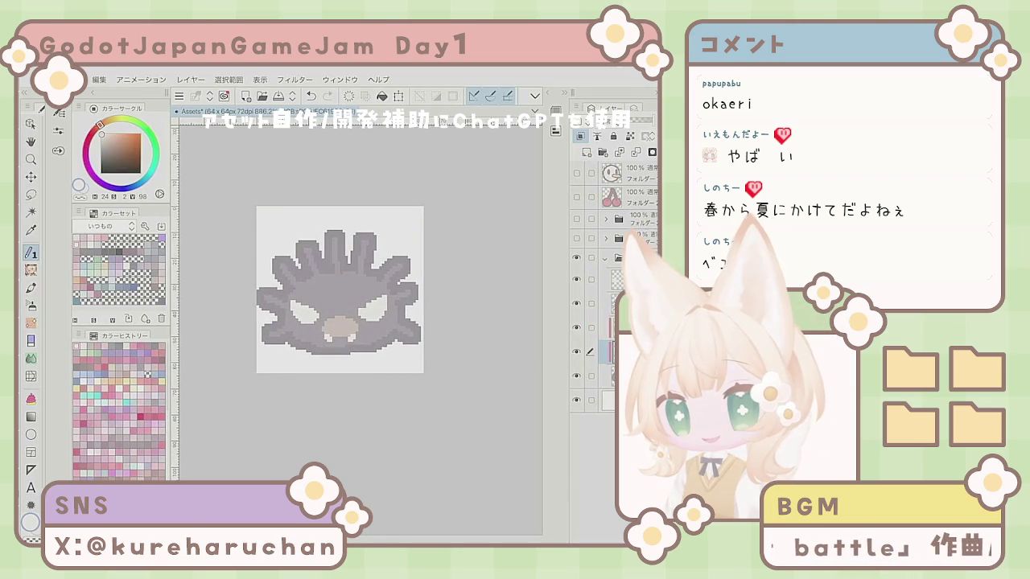
key(ctrl+z)
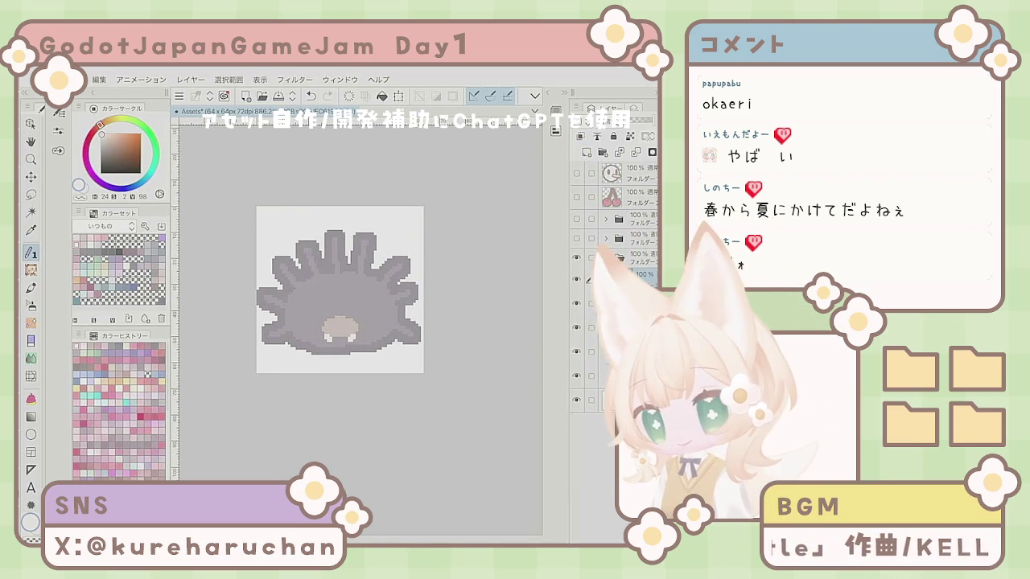
key(x)
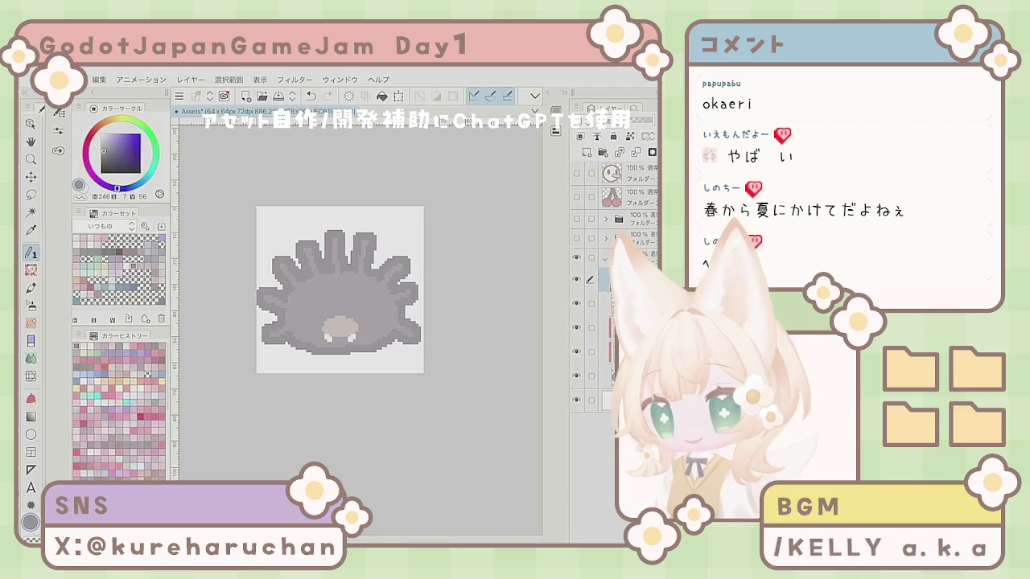
drag(117, 188, 100, 182)
mouse_move(380, 307)
mouse_down()
mouse_move(360, 325)
mouse_move(370, 318)
mouse_up()
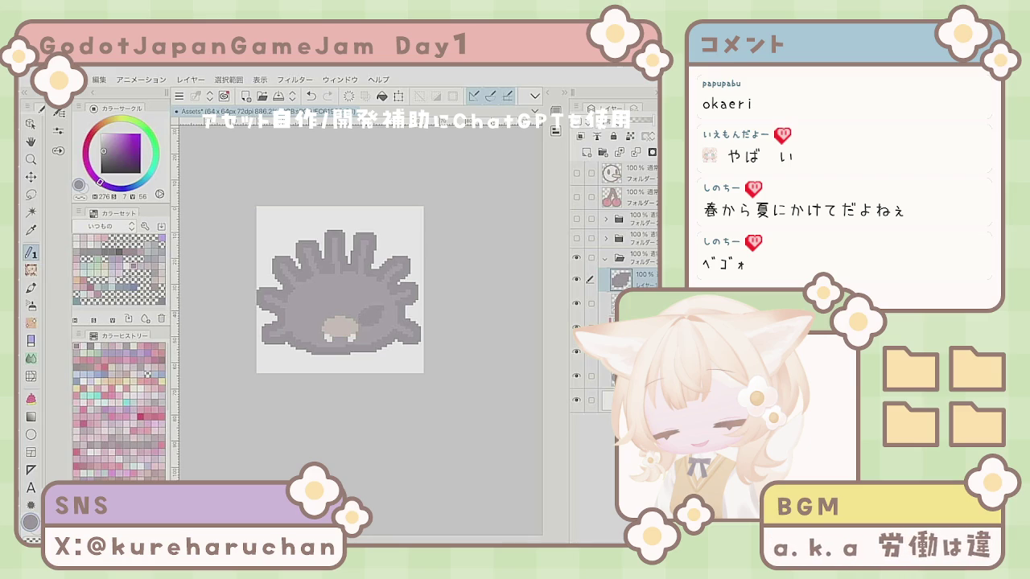
key(Delete)
- Dot small dark eyes on both sides of the mouth, redoing them once
click(371, 317)
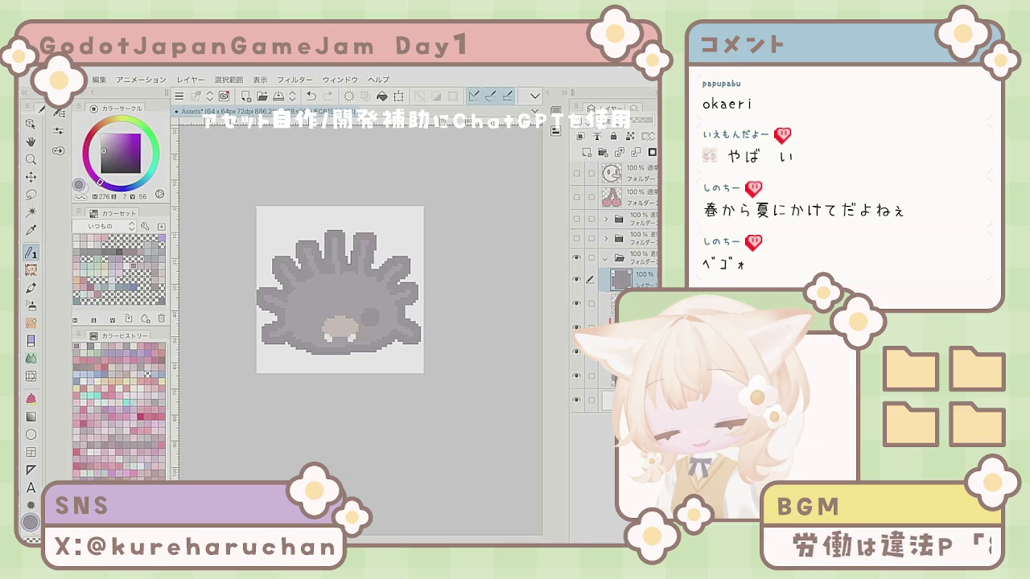
click(308, 318)
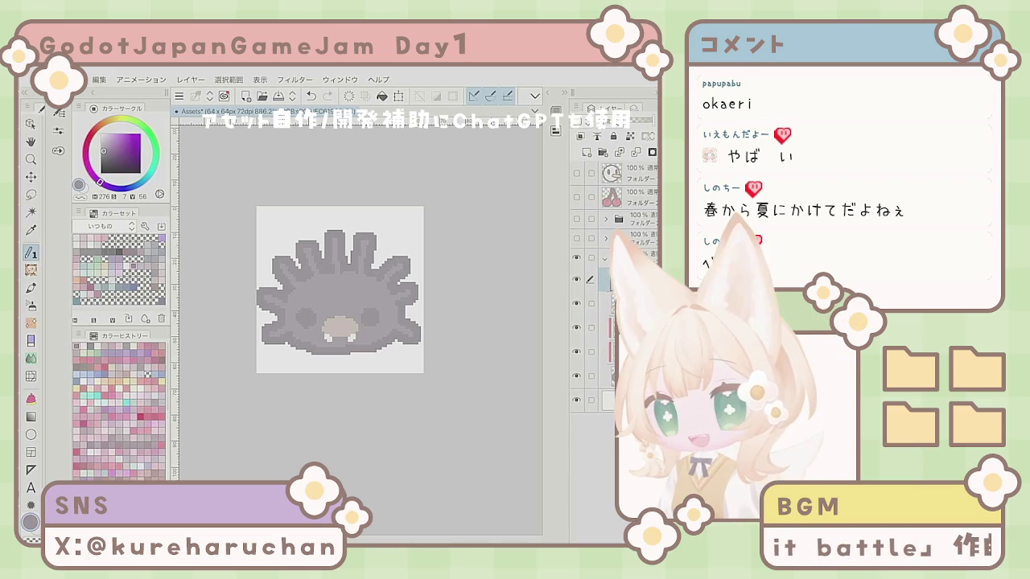
key(Delete)
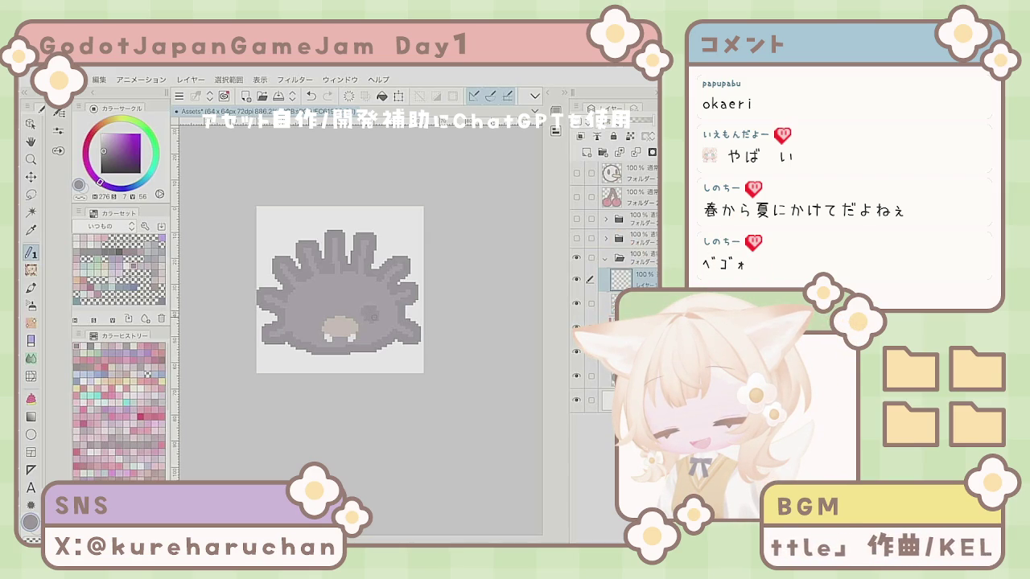
click(372, 310)
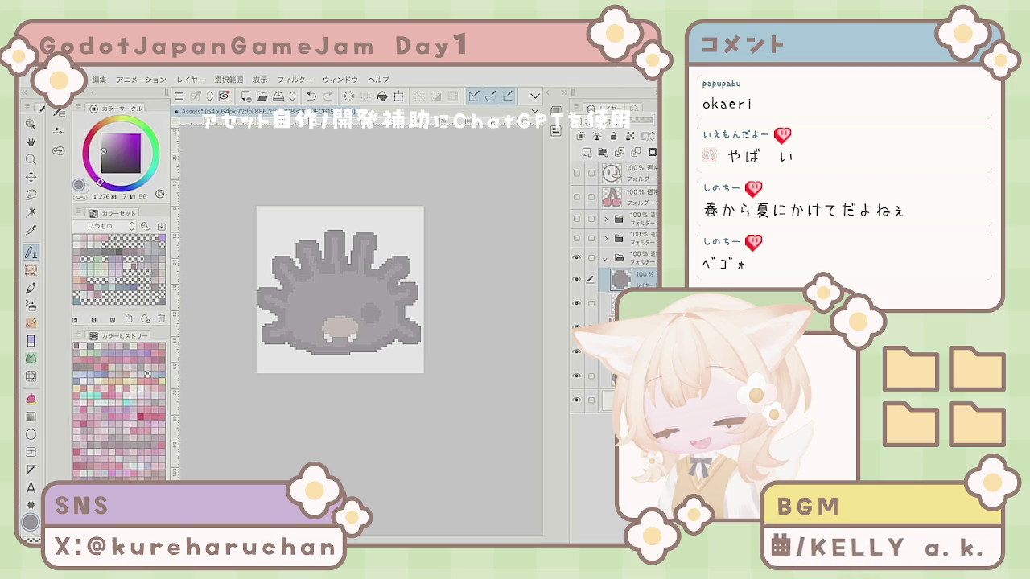
click(303, 311)
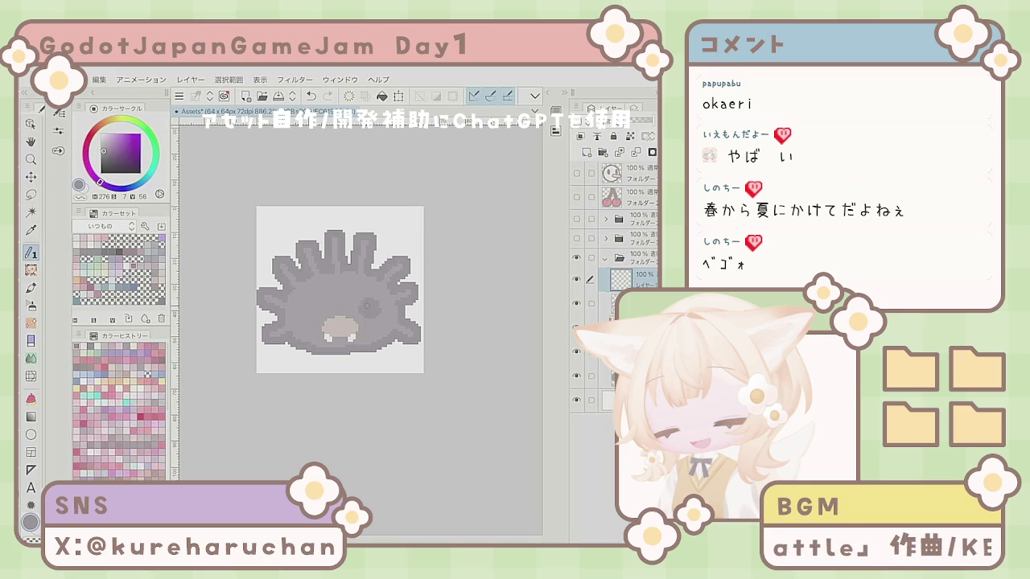
- Try a rounder right eye, undo it, and switch between eraser and pen
click(368, 308)
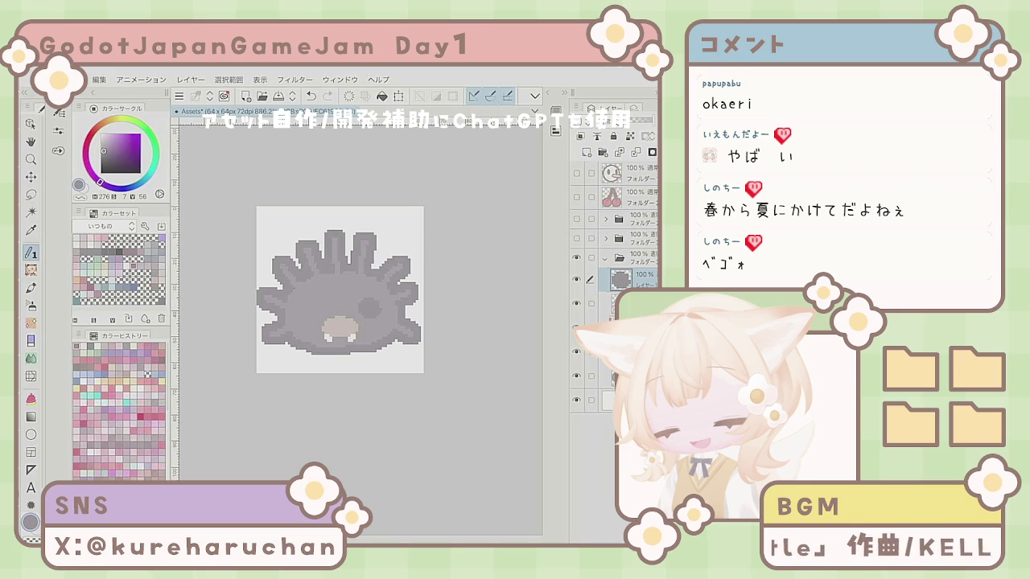
key(ctrl+z)
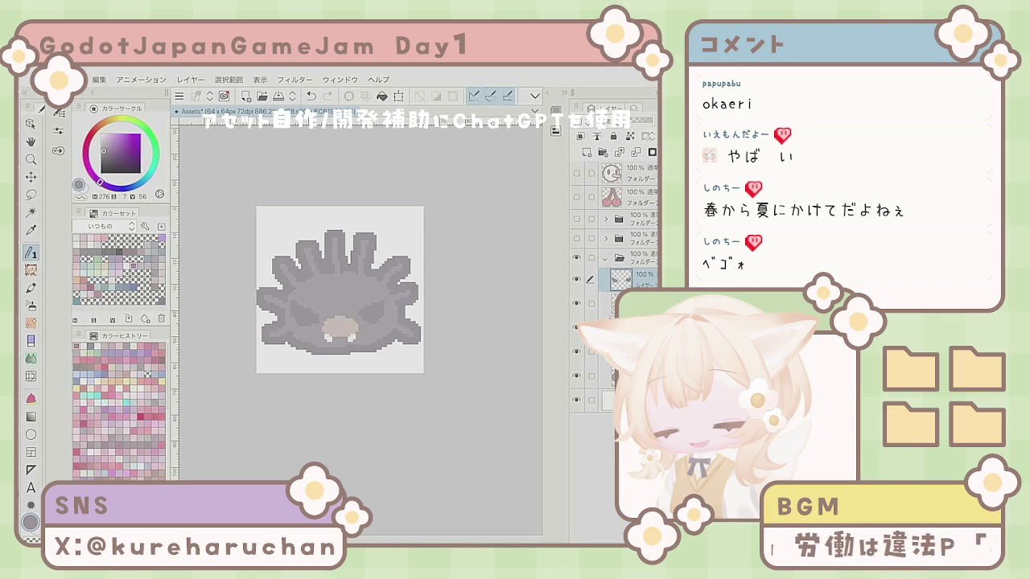
key(e)
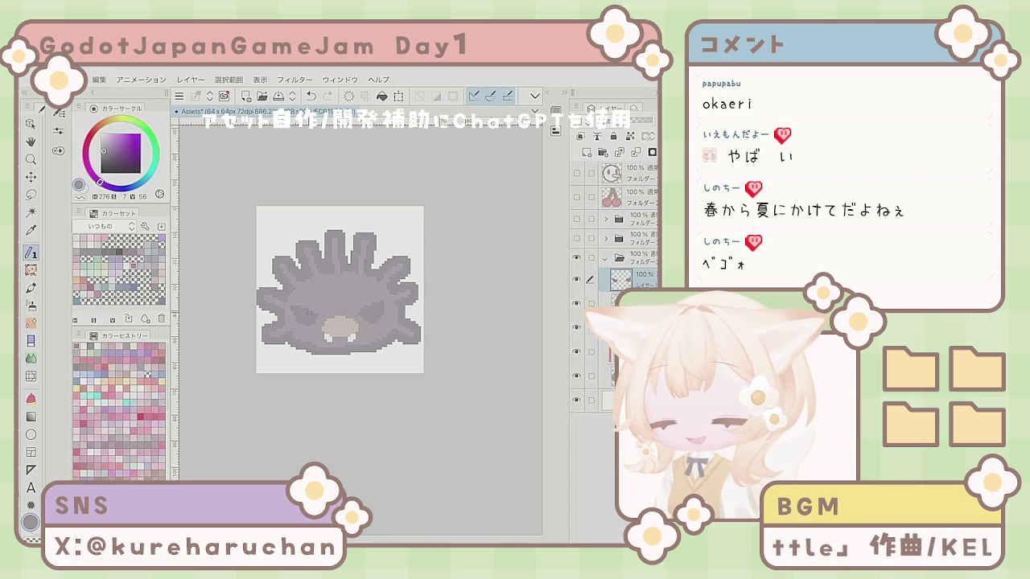
key(e)
key(p)
key(e)
key(p)
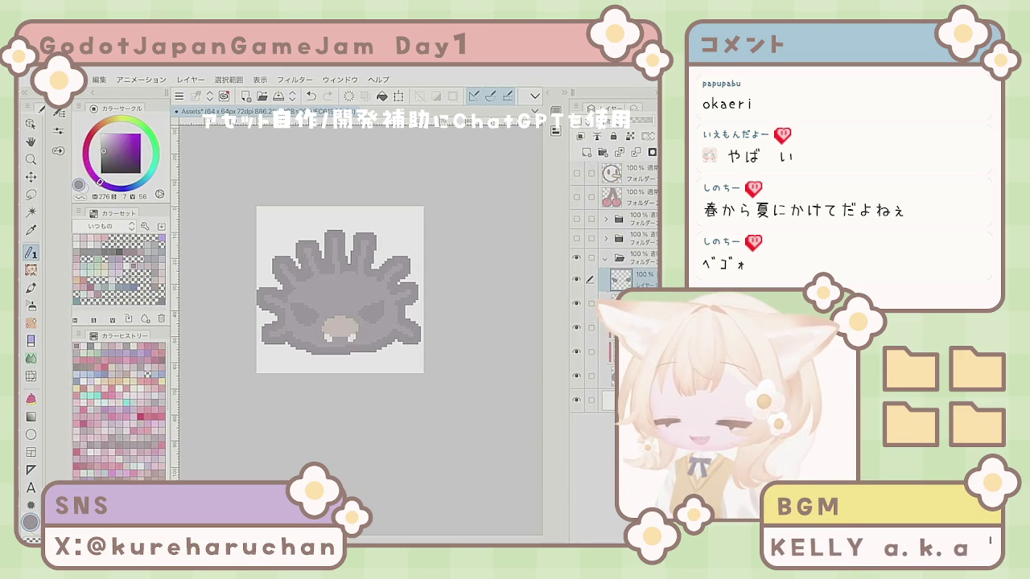
key(e)
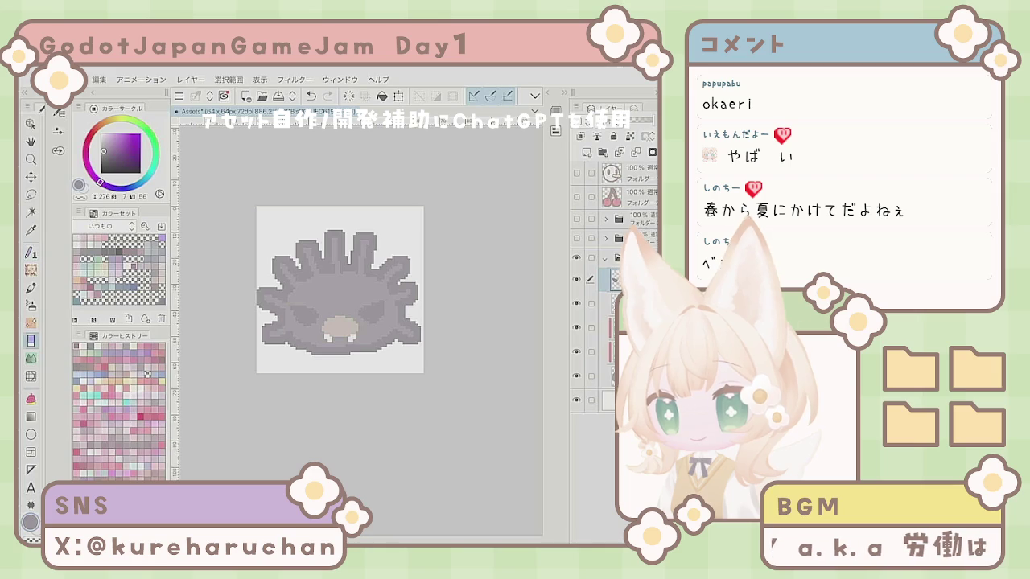
- Zoom in and out to inspect the finished creature, switching eraser and pen
key(e)
scroll(340, 290, down, 5)
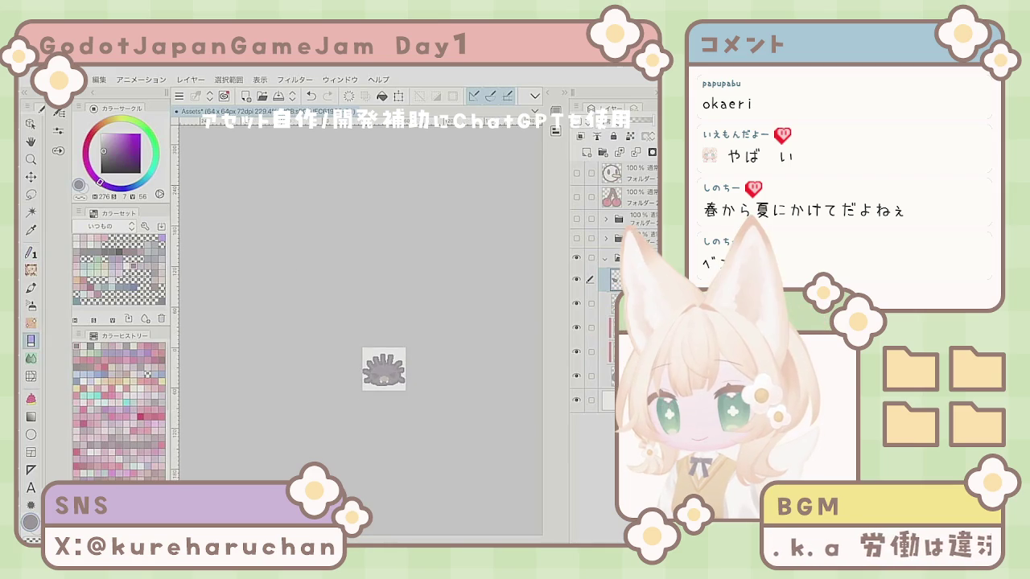
scroll(391, 368, up, 6)
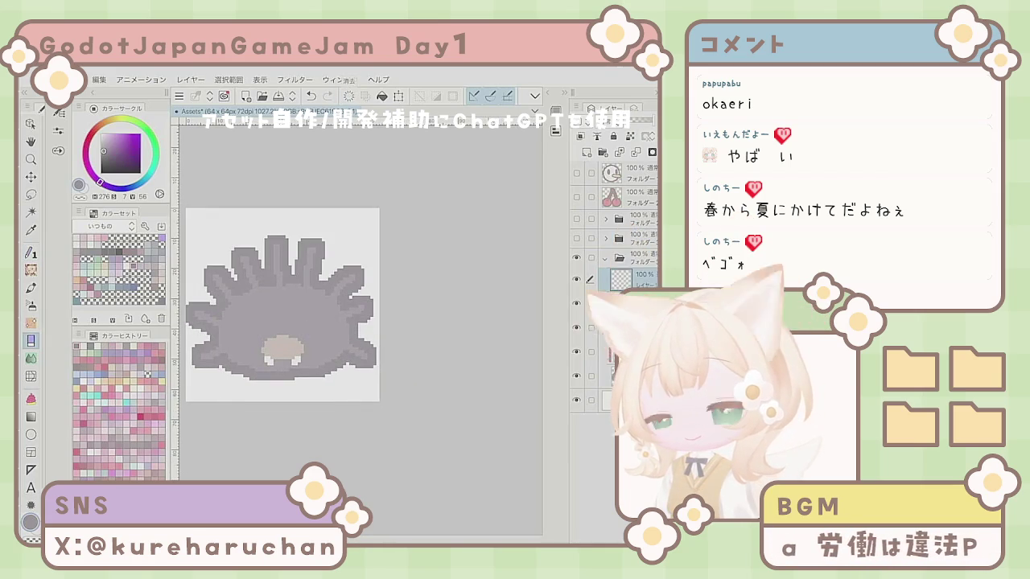
scroll(330, 279, up, 2)
key(p)
scroll(430, 401, down, 3)
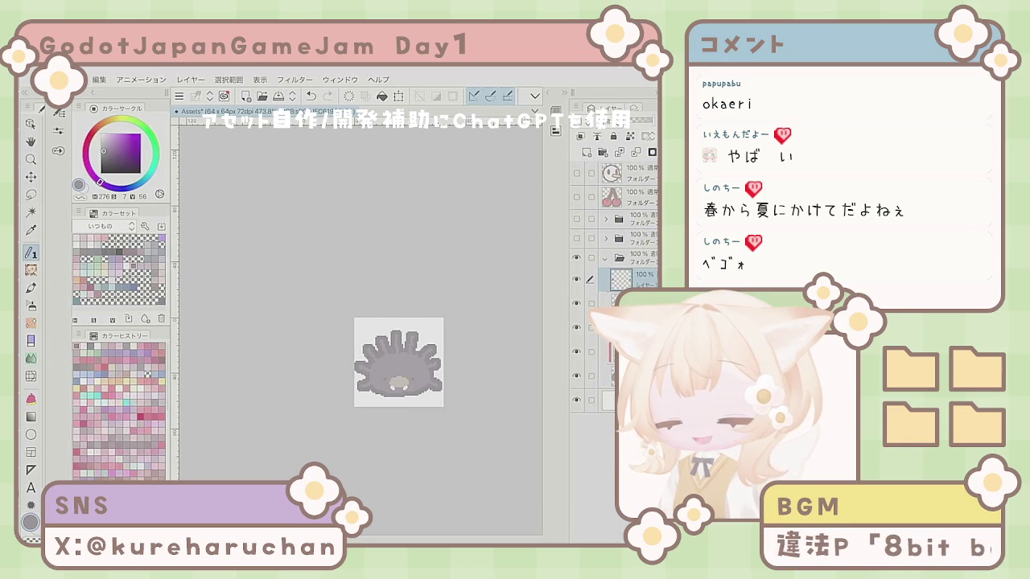
scroll(435, 355, down, 2)
scroll(431, 366, up, 5)
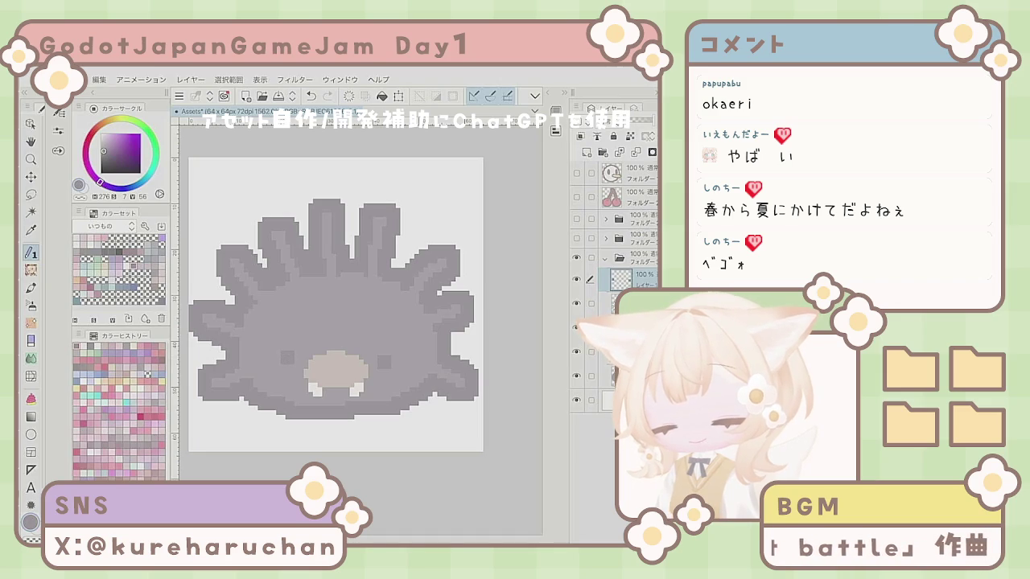
- Zoom in on the sprite and save the Assets file with Ctrl+S
scroll(443, 334, down, 5)
scroll(378, 354, down, 2)
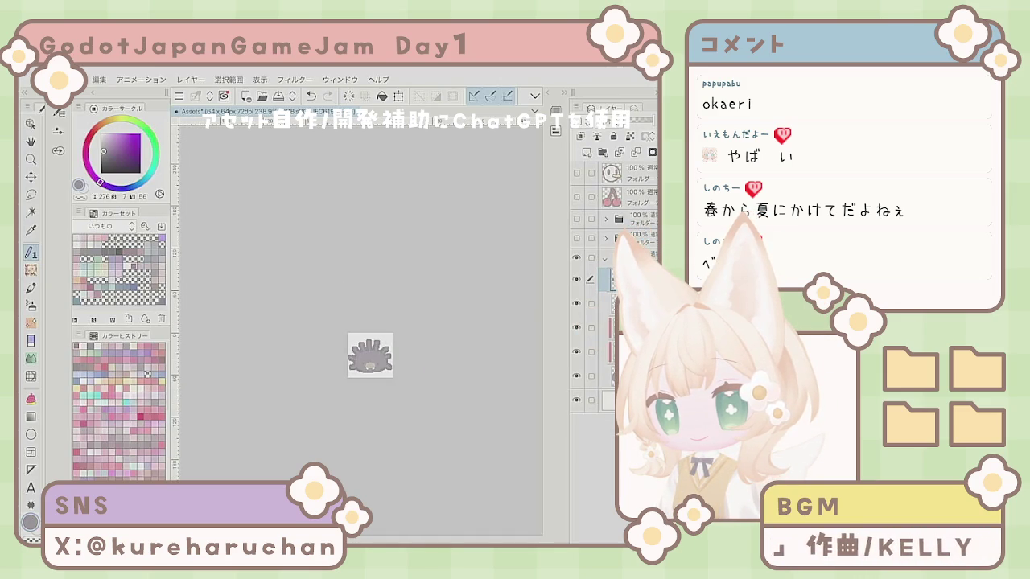
scroll(370, 346, up, 5)
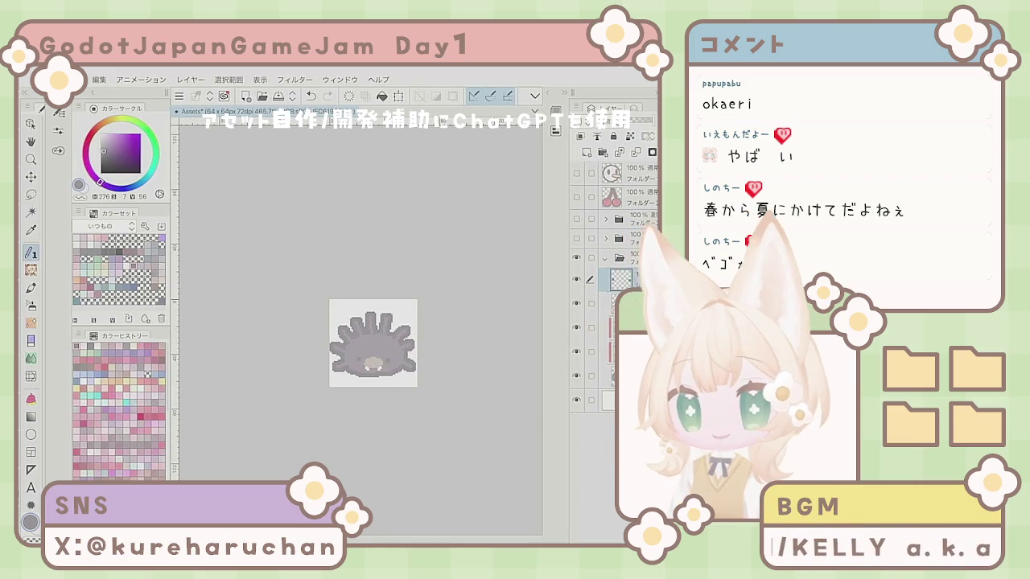
scroll(359, 398, up, 3)
scroll(359, 305, up, 5)
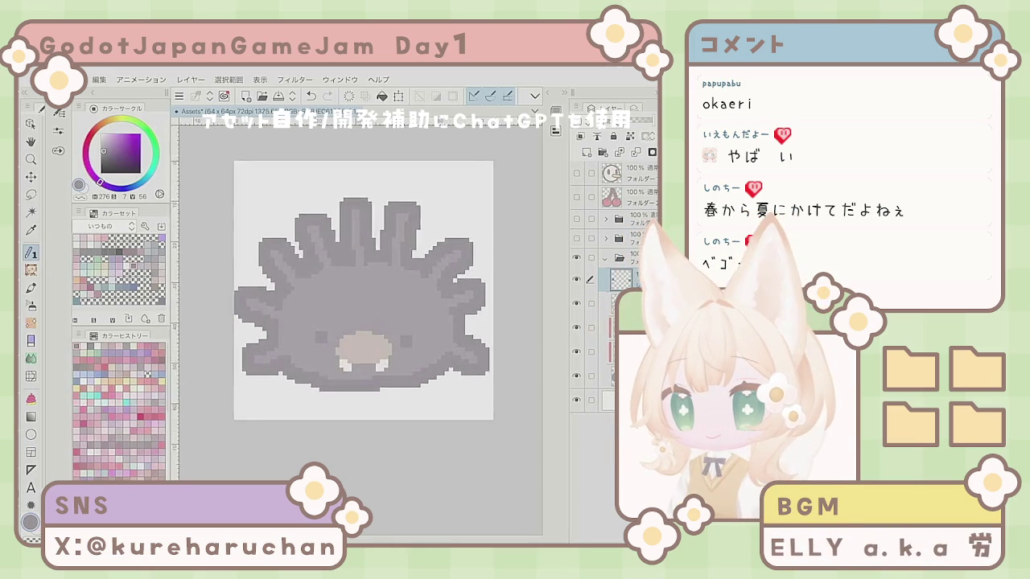
scroll(359, 306, up, 1)
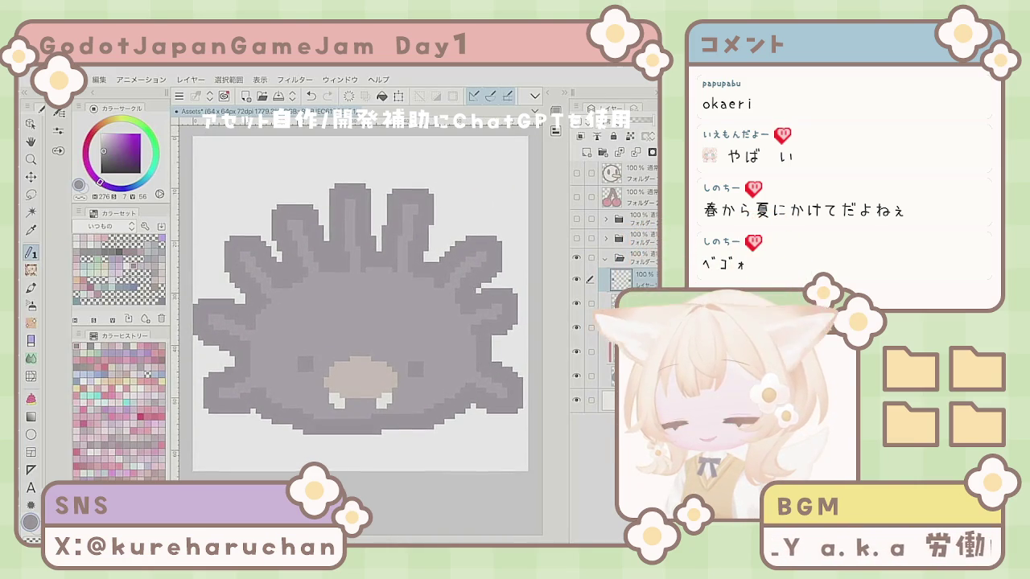
scroll(359, 306, up, 1)
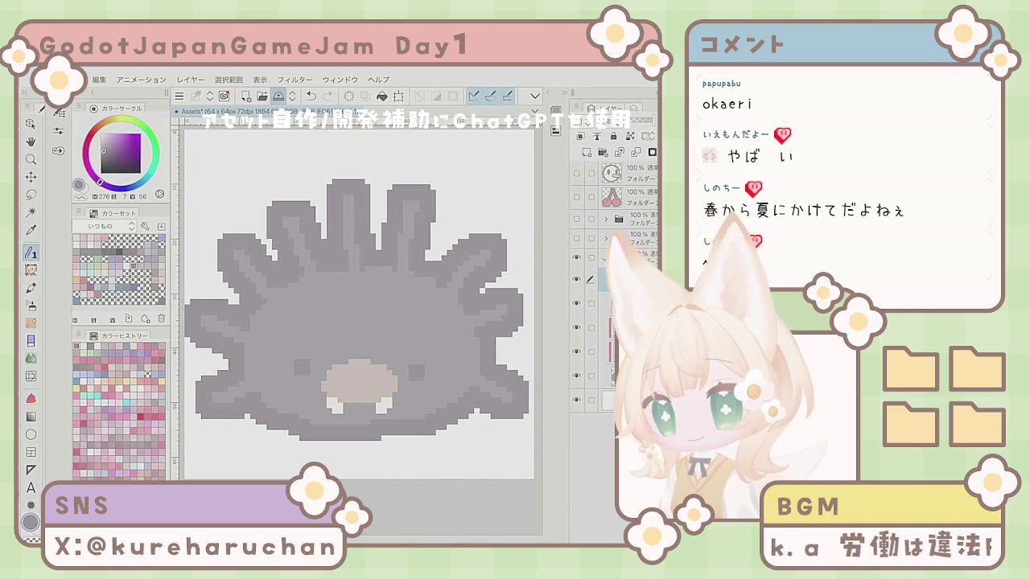
key(ctrl+s)
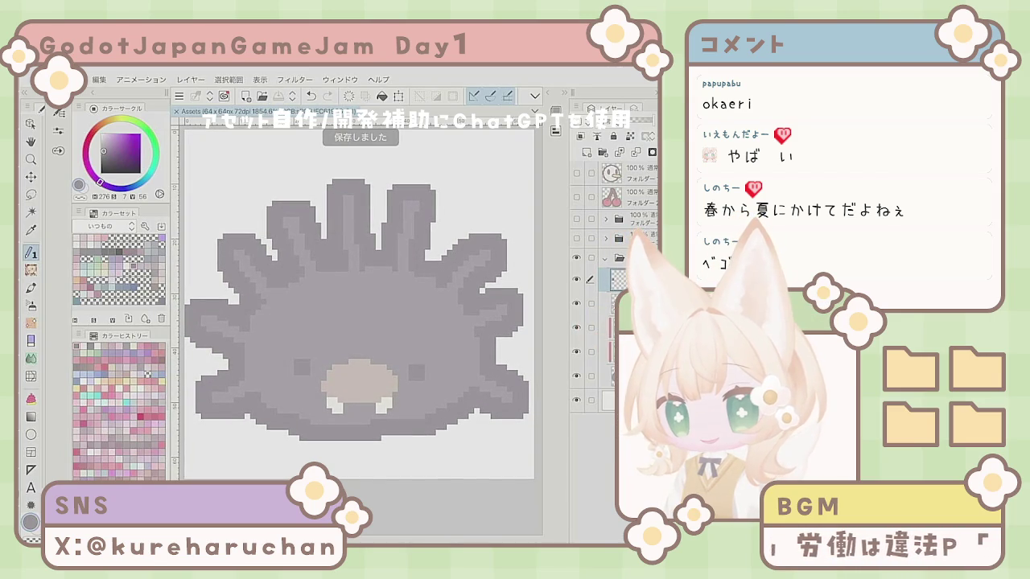
scroll(359, 306, up, 1)
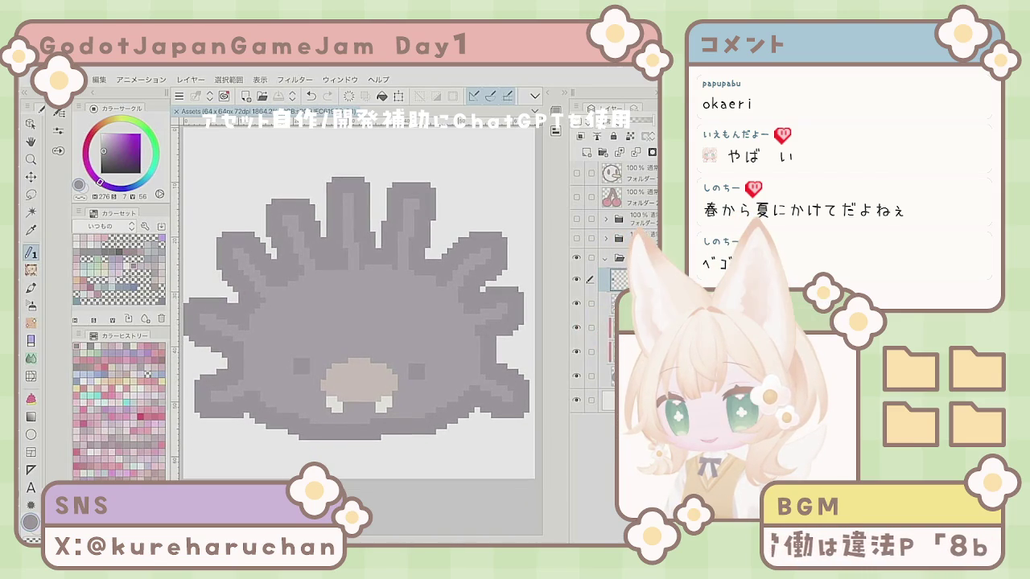
scroll(359, 306, down, 1)
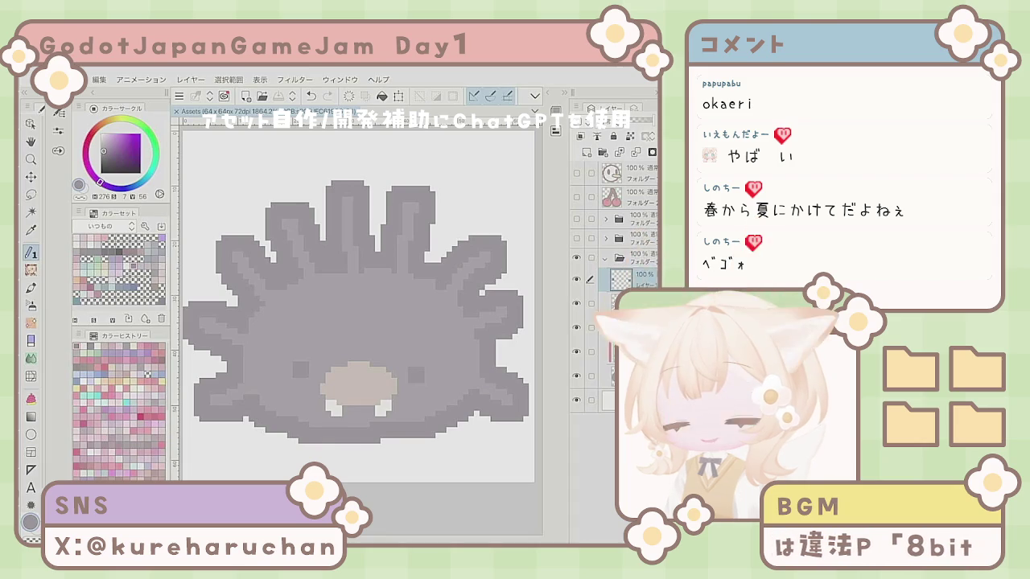
scroll(359, 306, up, 1)
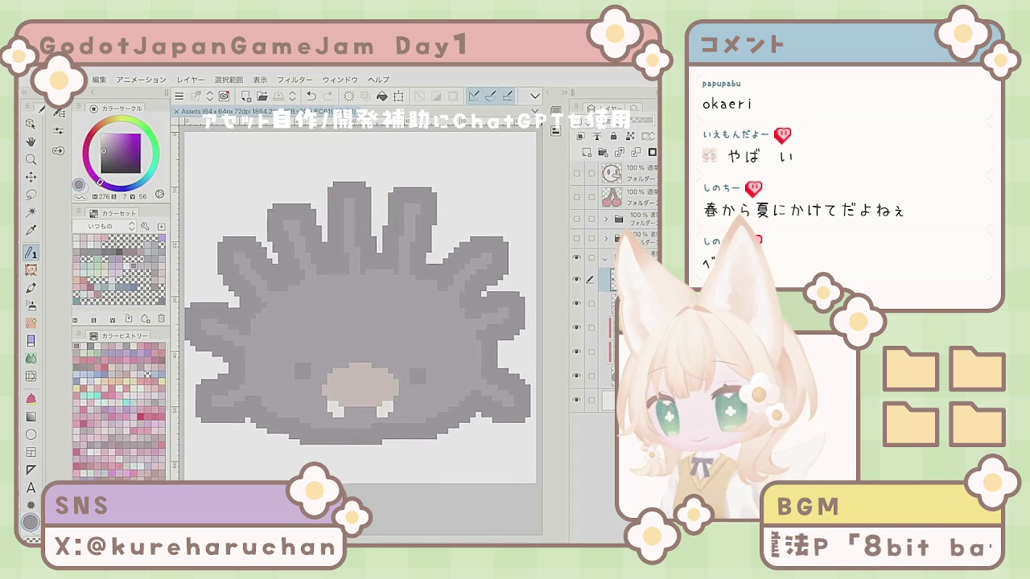
key(e)
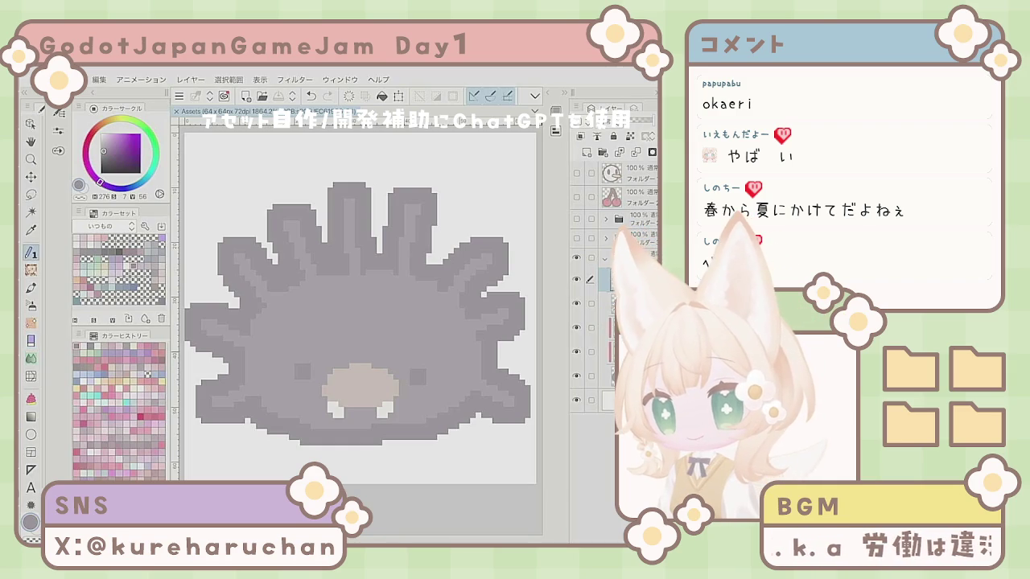
key(p)
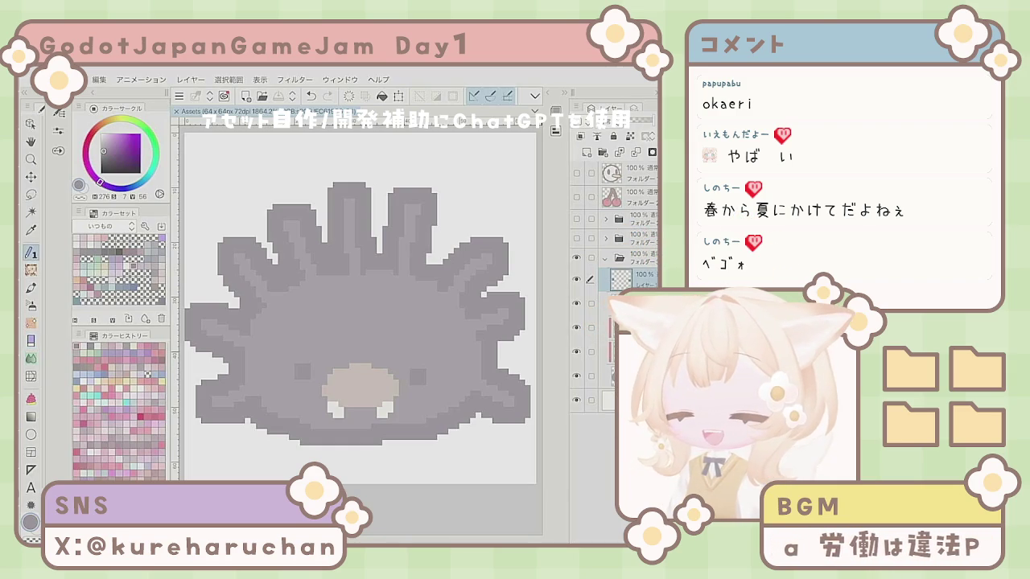
scroll(360, 309, down, 2)
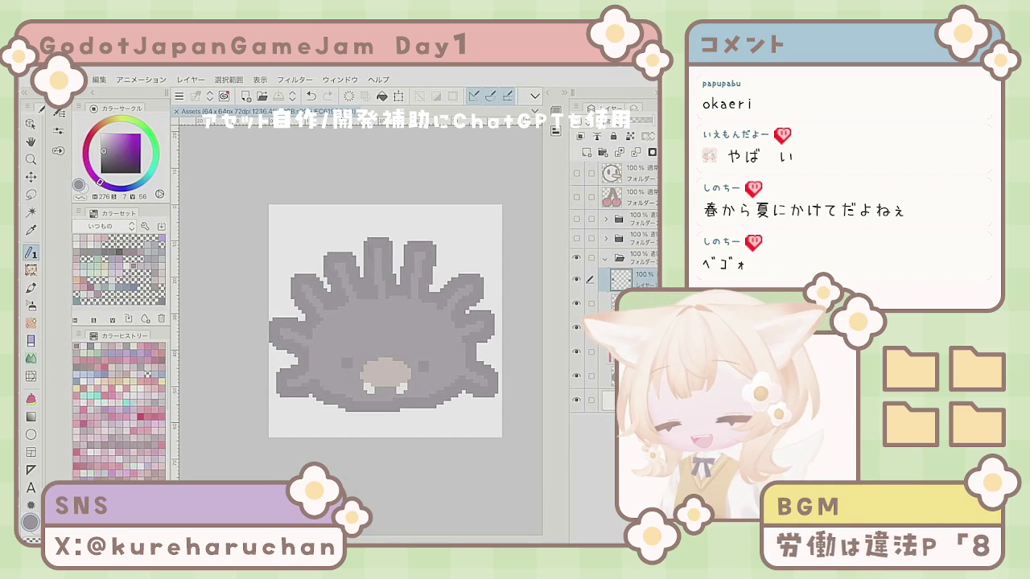
scroll(359, 308, down, 1)
scroll(432, 357, up, 2)
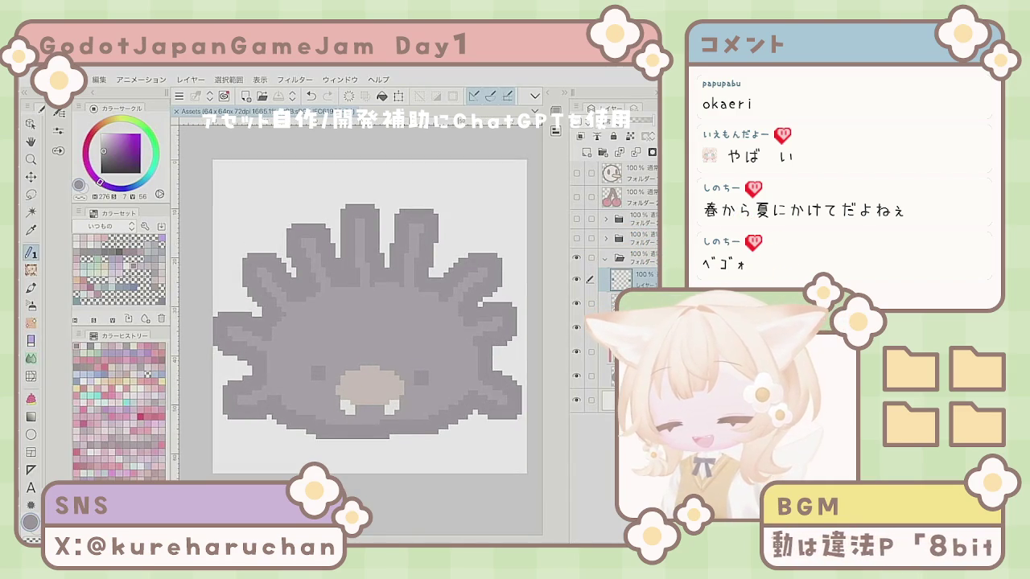
scroll(403, 327, up, 1)
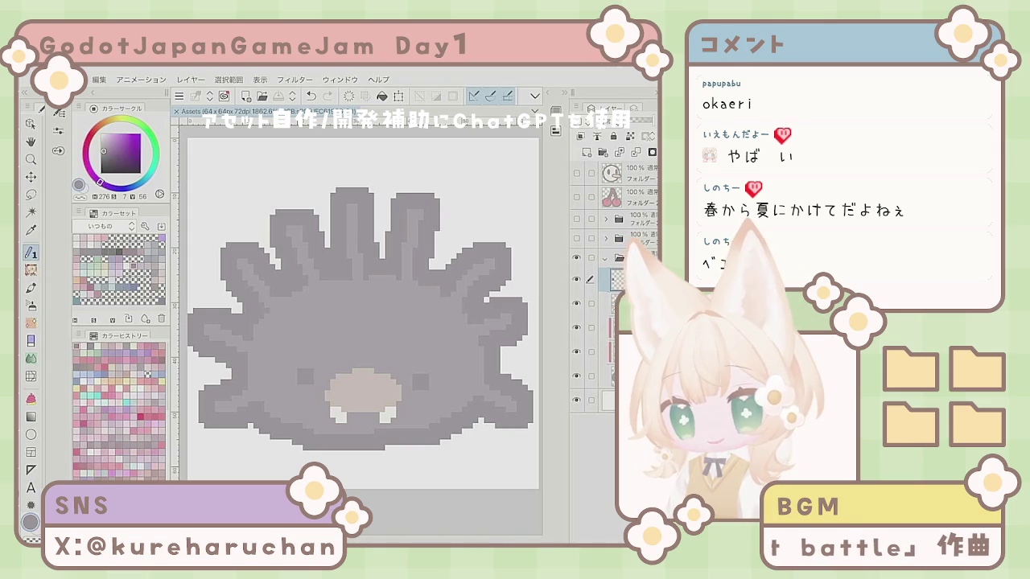
scroll(362, 314, down, 2)
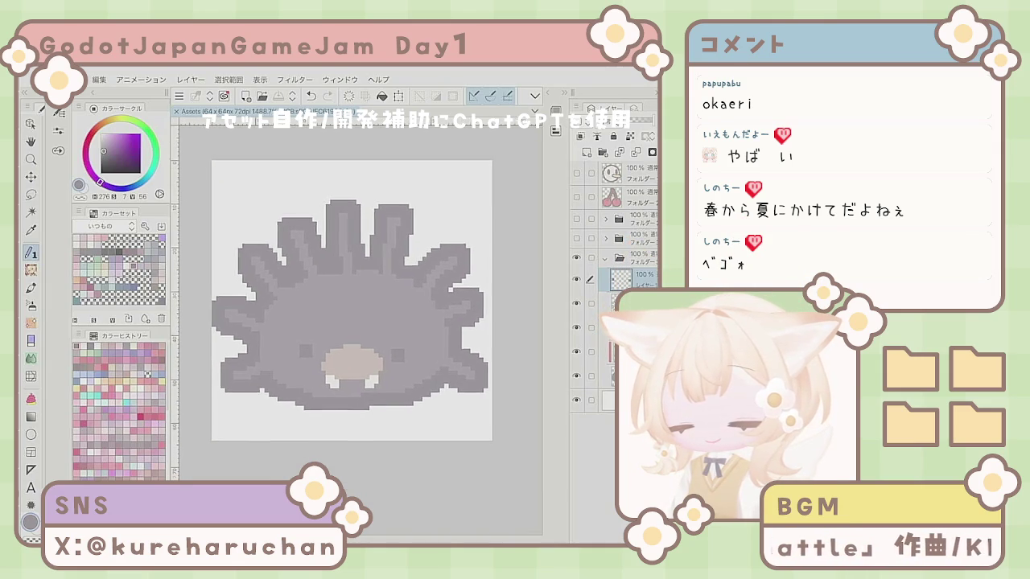
scroll(354, 306, up, 2)
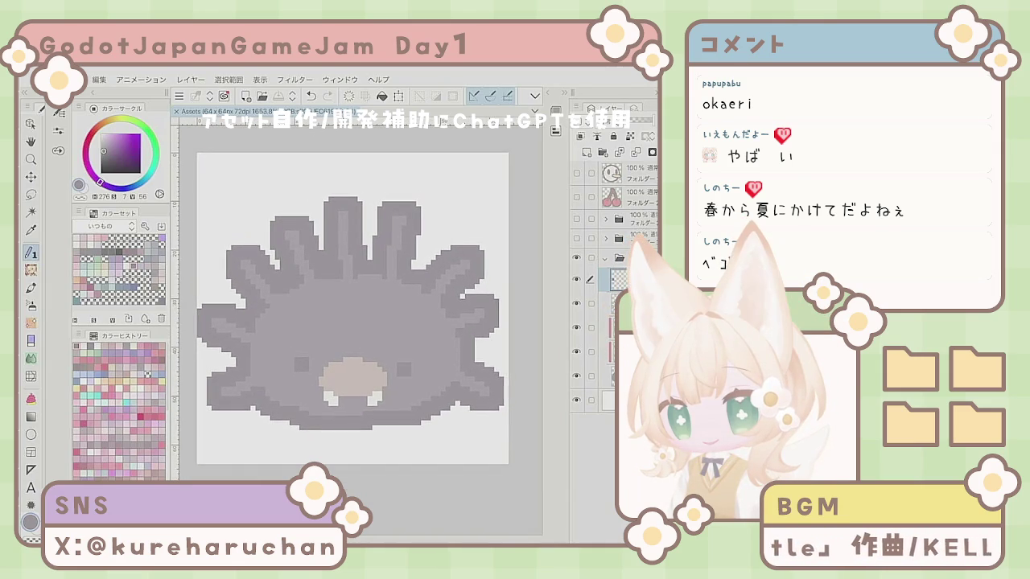
scroll(358, 305, up, 3)
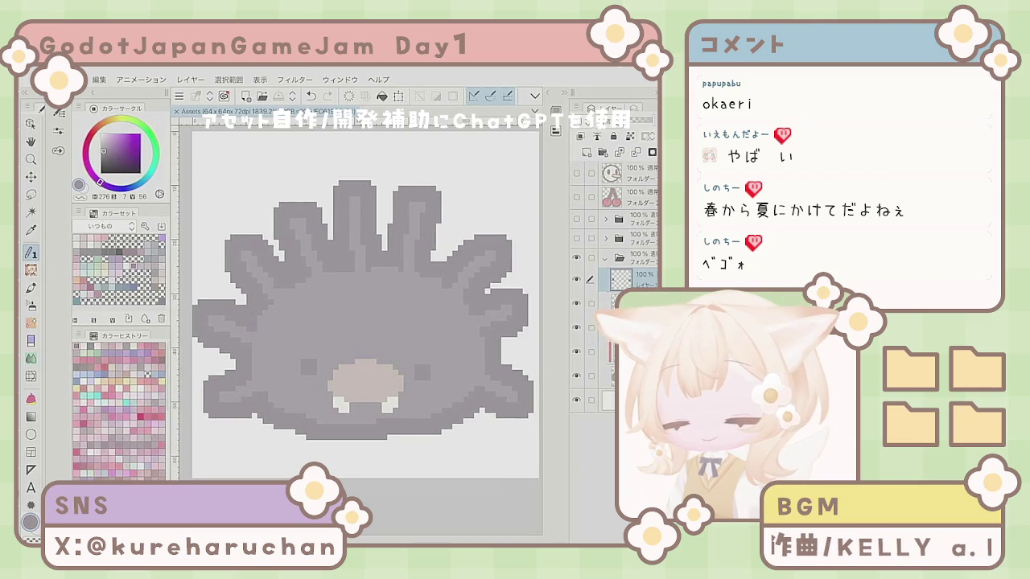
scroll(367, 313, down, 5)
scroll(409, 389, down, 3)
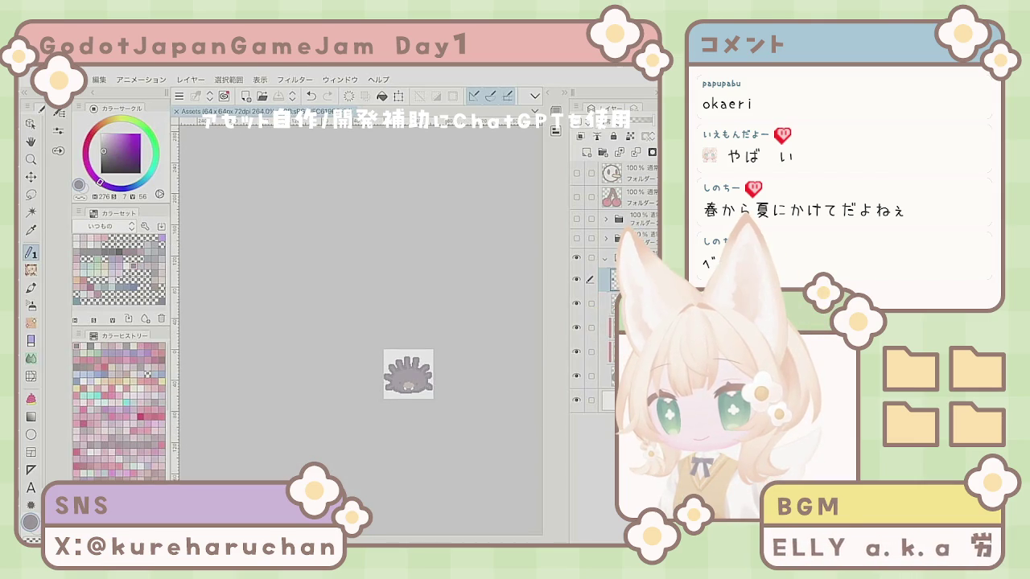
scroll(446, 391, up, 4)
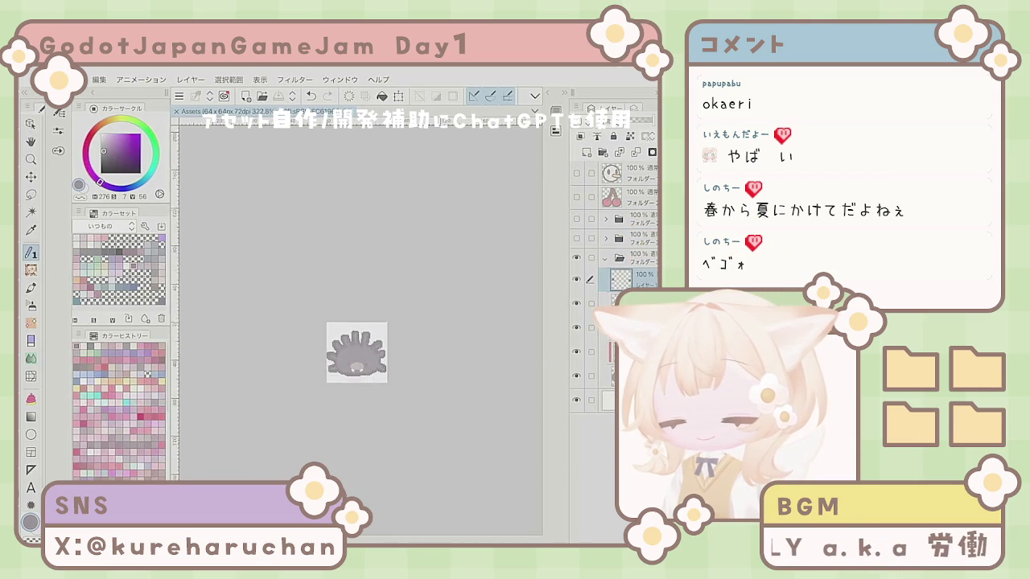
scroll(351, 399, up, 1)
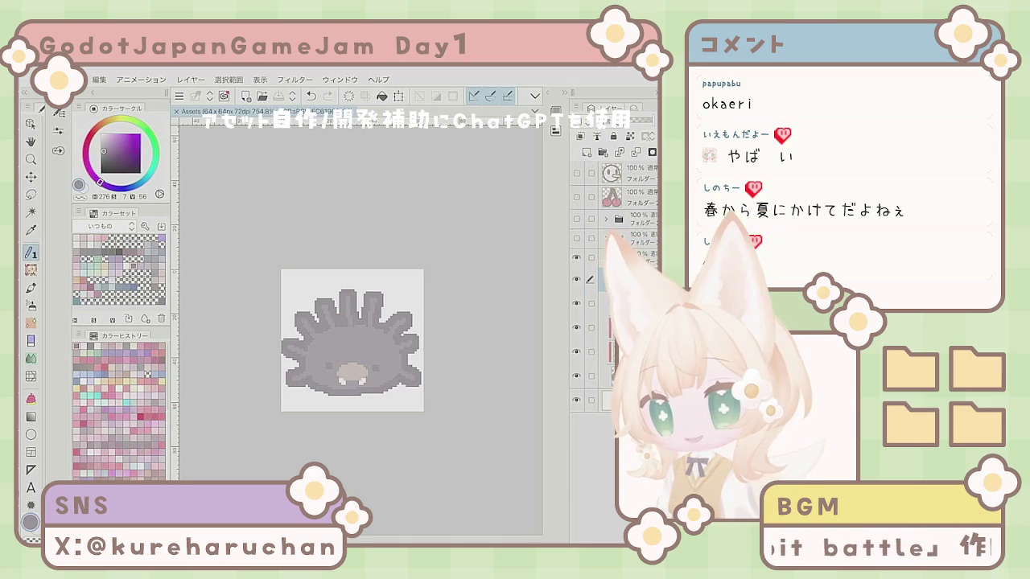
- Collapse the creature's layer folder and briefly preview the purple grape sprite
click(606, 257)
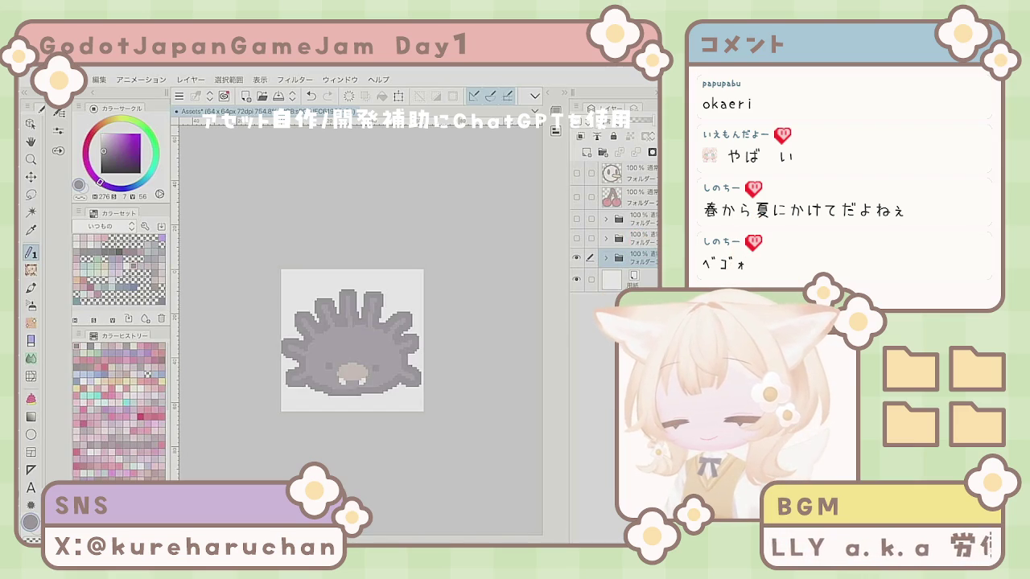
scroll(406, 393, down, 2)
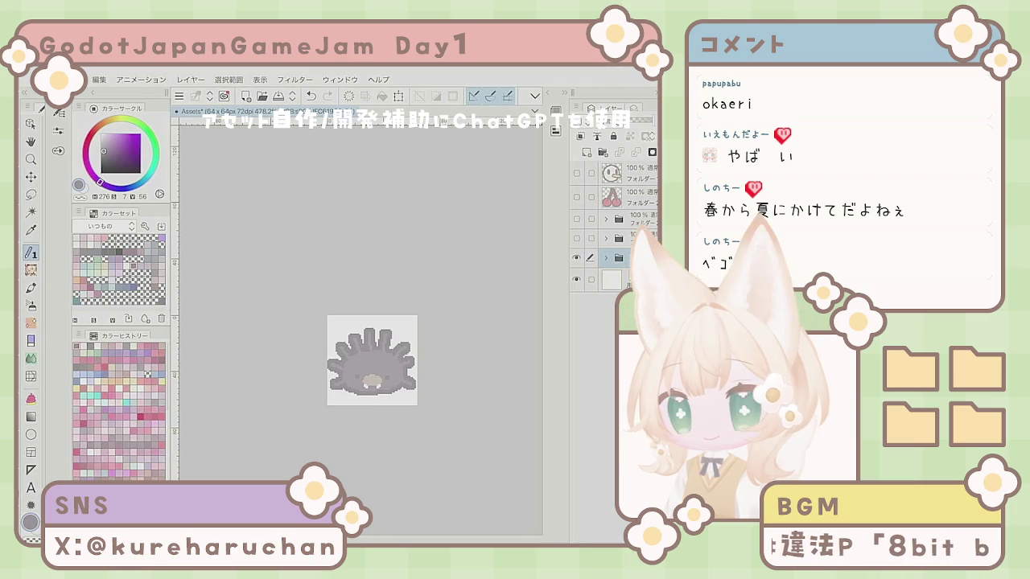
click(576, 238)
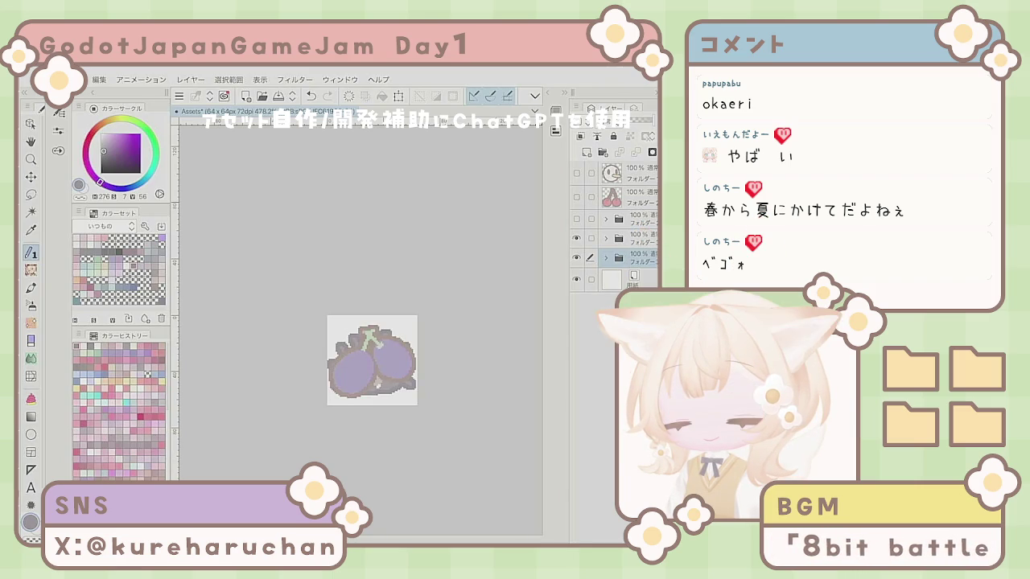
click(576, 238)
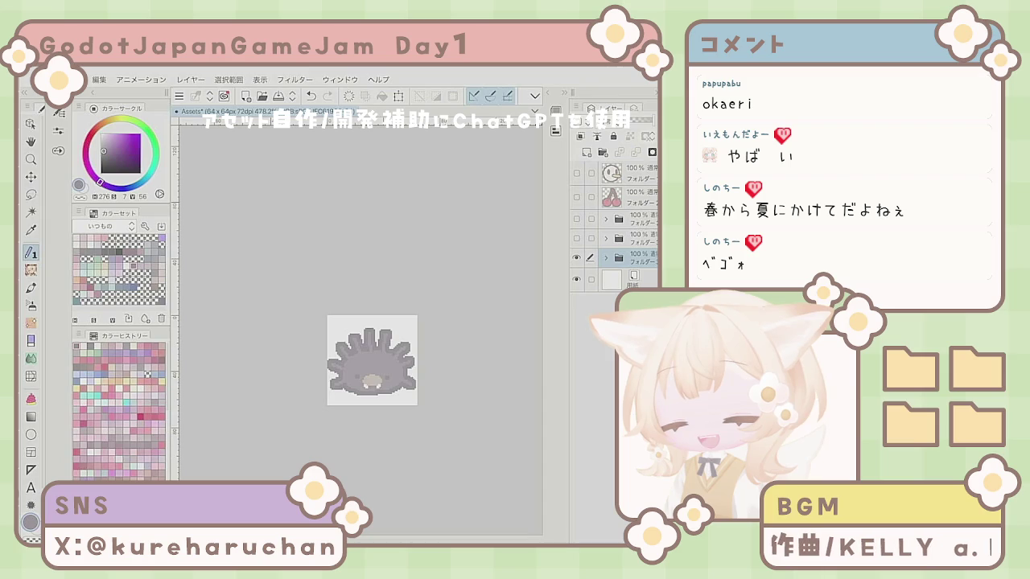
- Toggle folder visibility until the purple grape sprite stays shown over the gray creature
scroll(380, 379, up, 3)
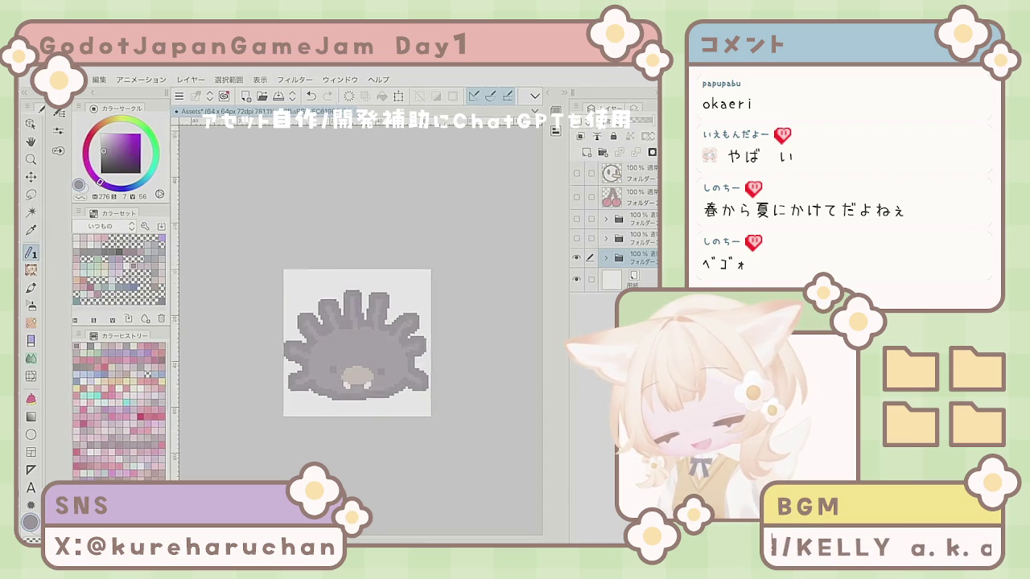
scroll(339, 365, up, 1)
scroll(303, 329, up, 2)
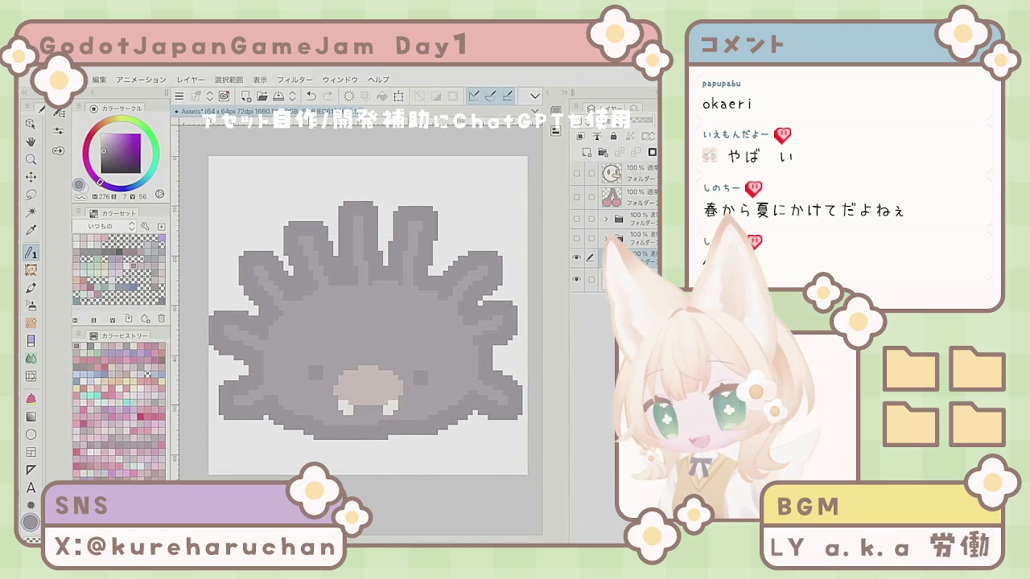
scroll(363, 317, down, 1)
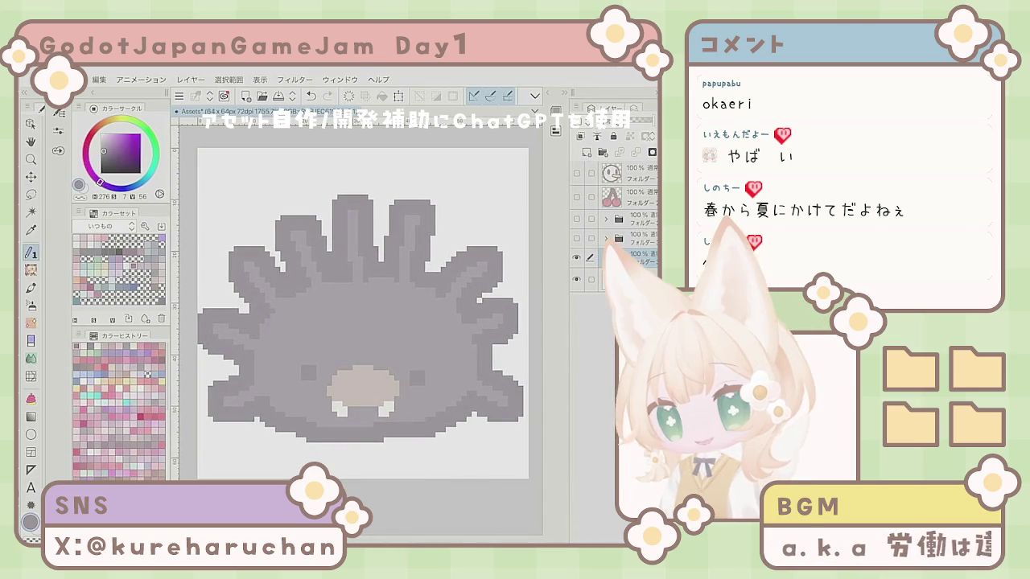
click(576, 257)
click(576, 257)
click(576, 196)
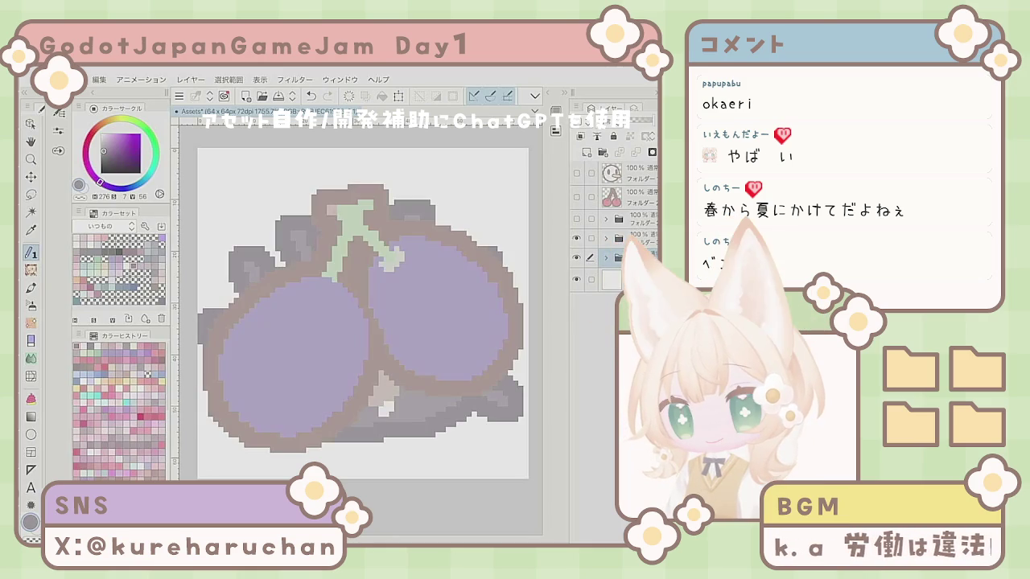
click(576, 195)
click(576, 239)
click(576, 257)
click(576, 257)
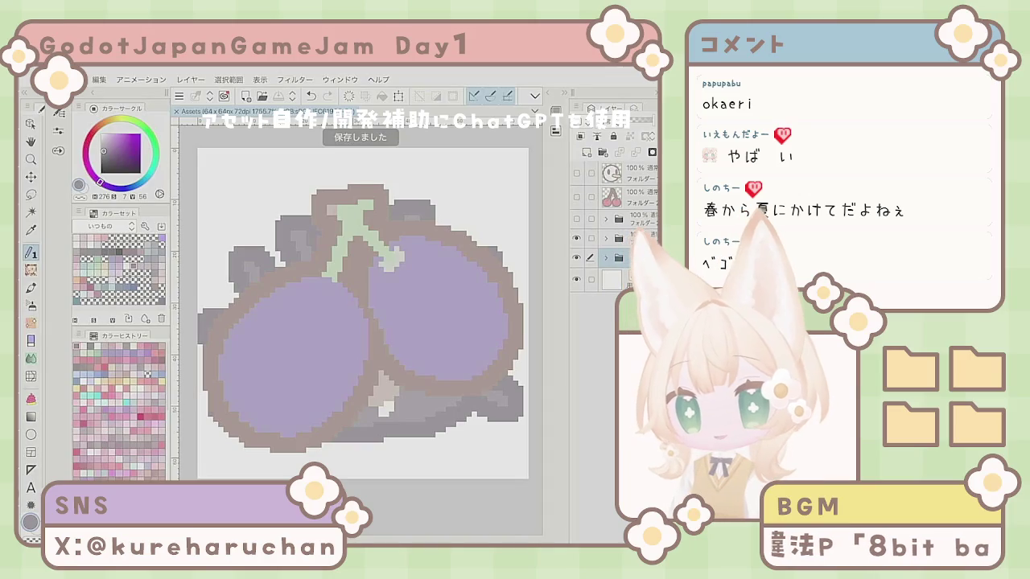
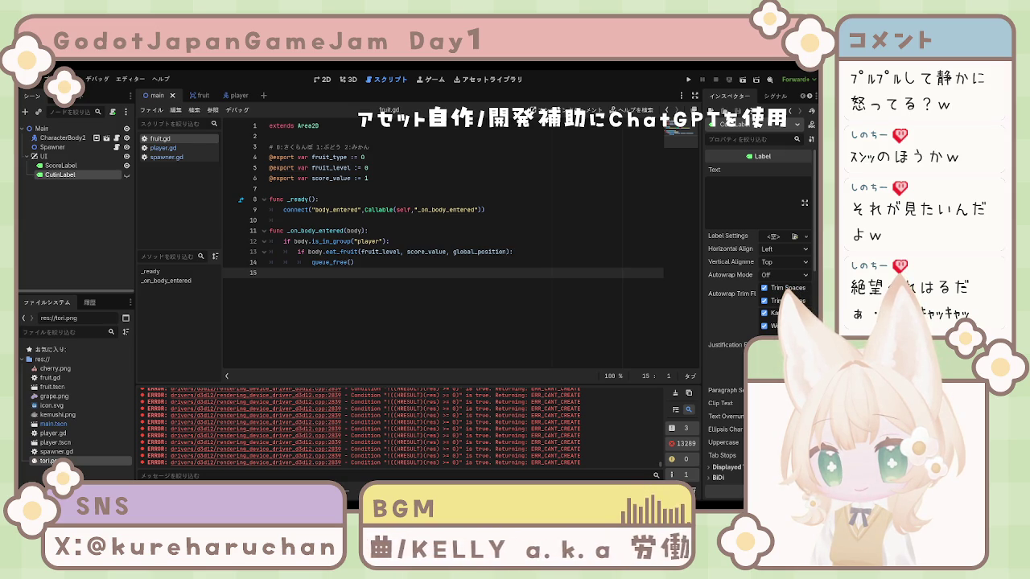
- Select a rendering error line in the Output log and dismiss the panel, leaving fruit.gd in view
drag(581, 422, 169, 422)
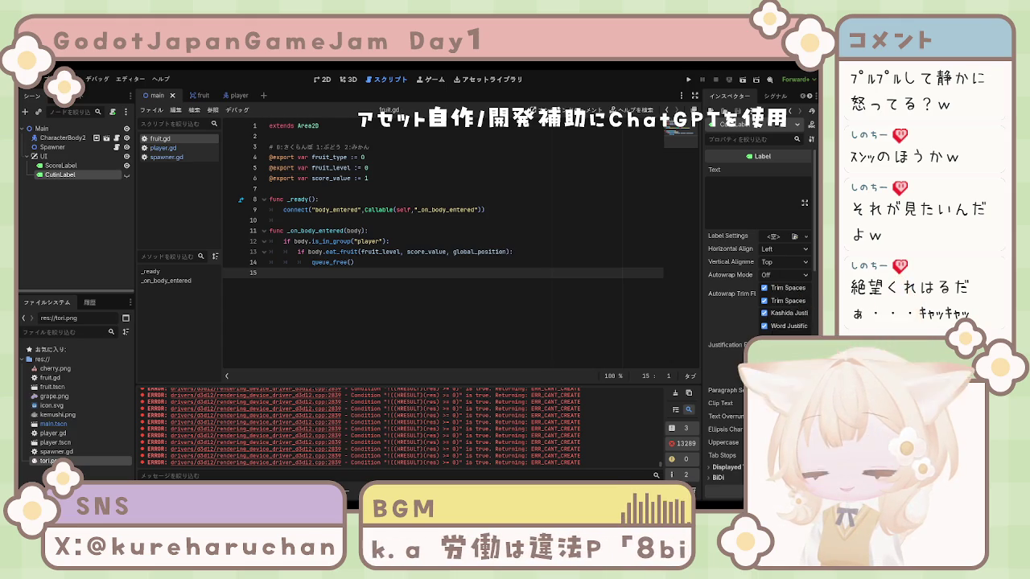
key(F5)
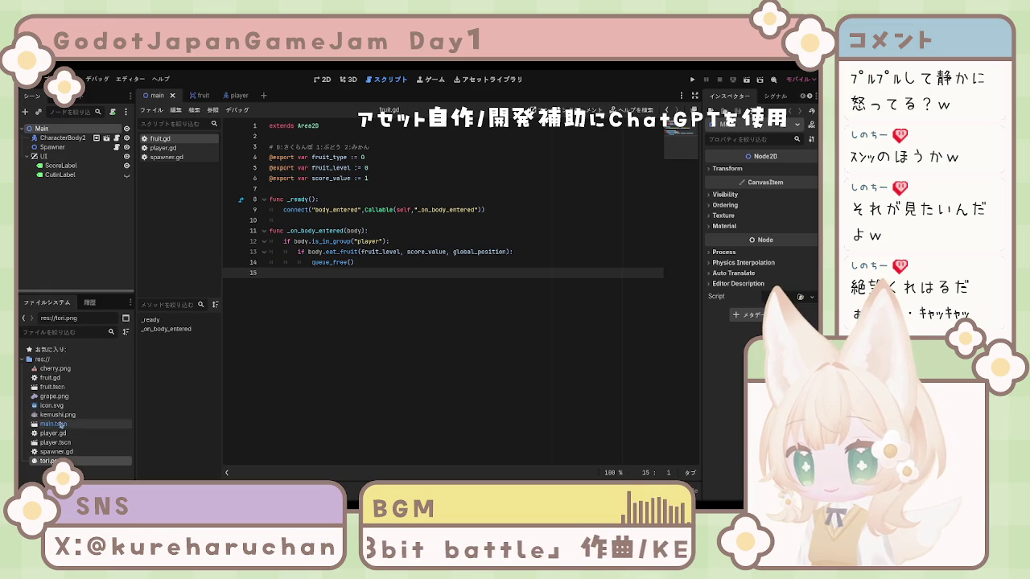
- Glance at the kemushi and cherry images, then bring up player.gd and run the project
click(58, 414)
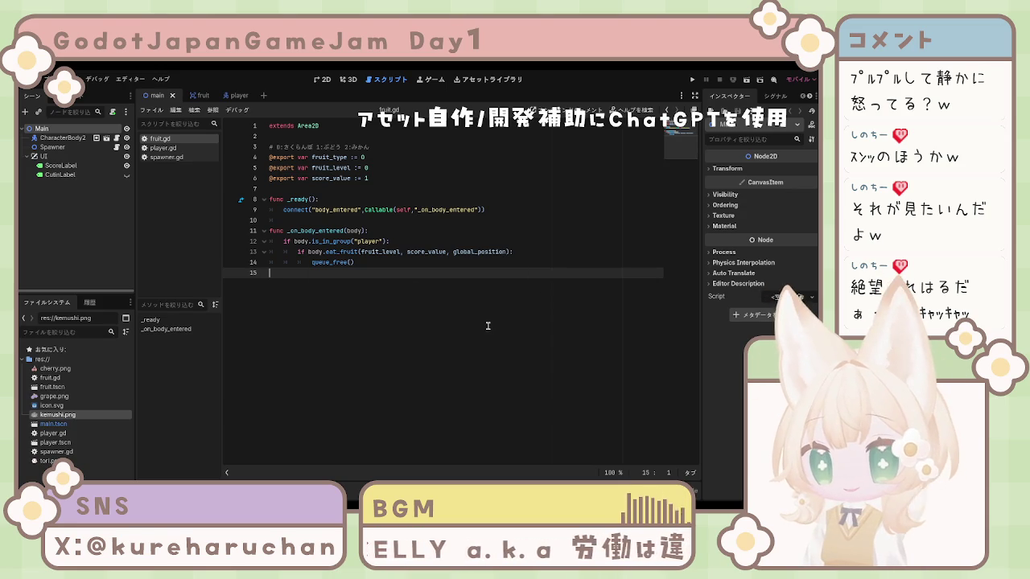
click(53, 369)
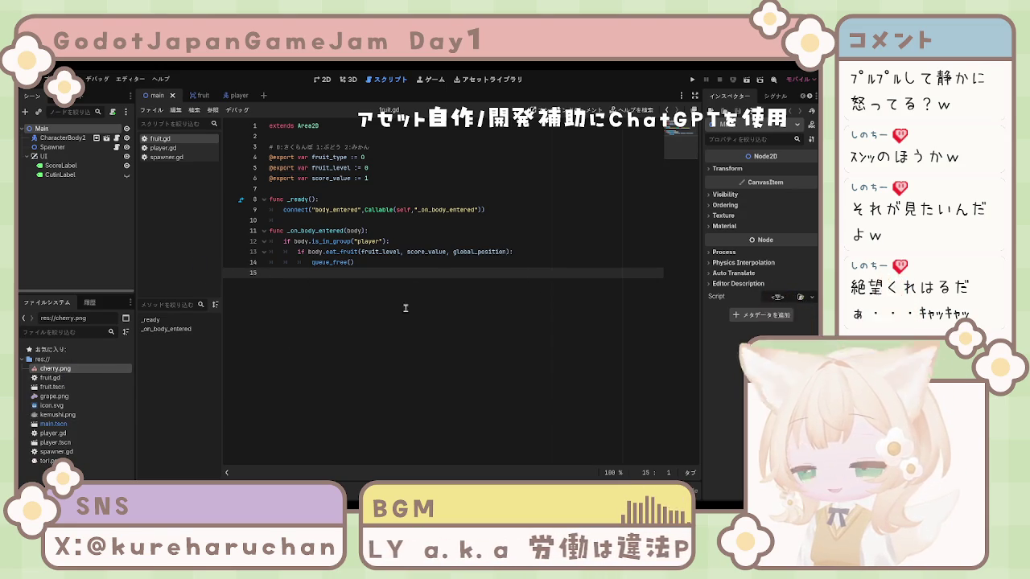
click(167, 157)
click(164, 148)
click(692, 81)
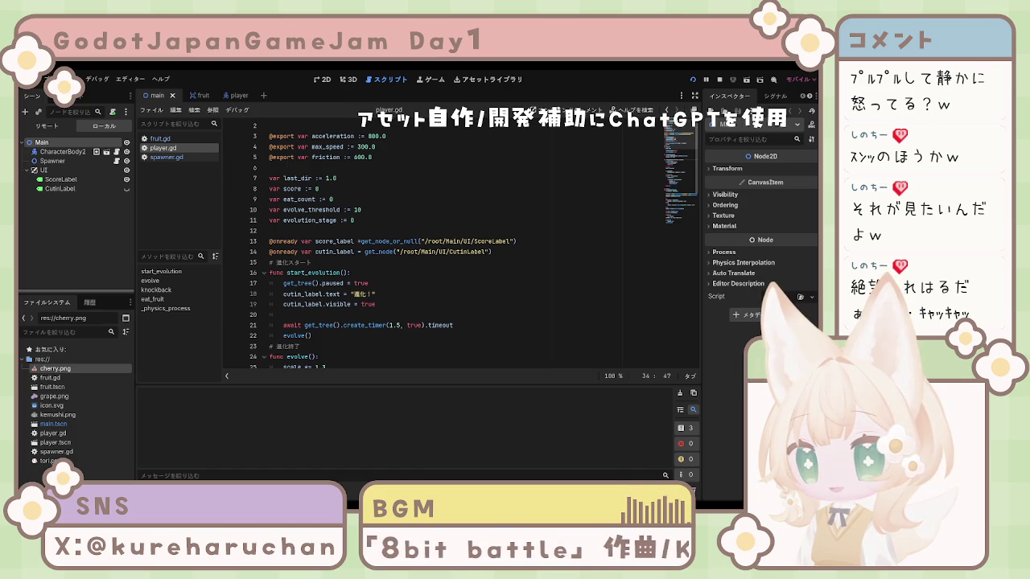
- Steer the player with the arrow keys to eat fruits until the score hits 20, then stop the game
key(F5)
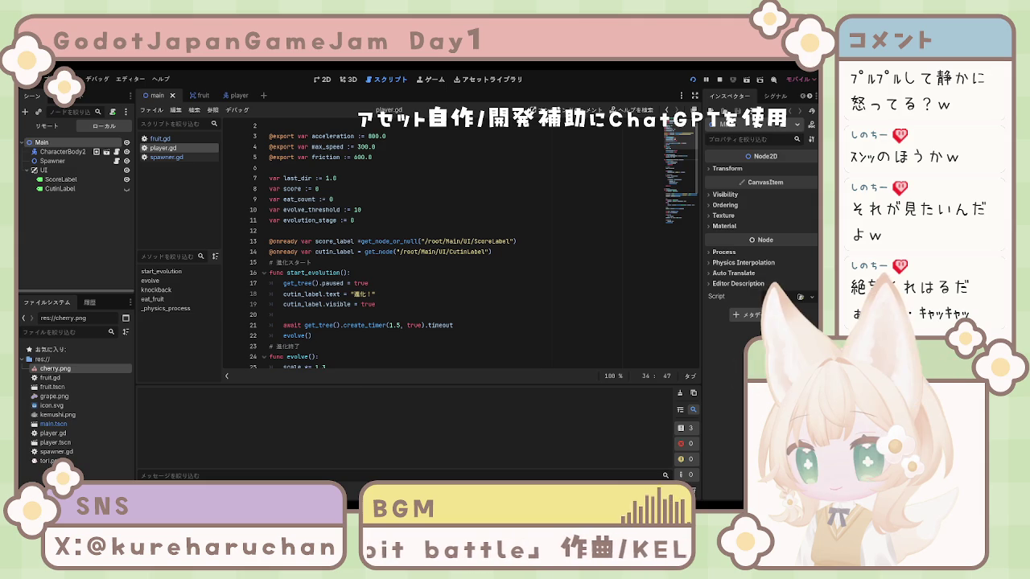
key(Left)
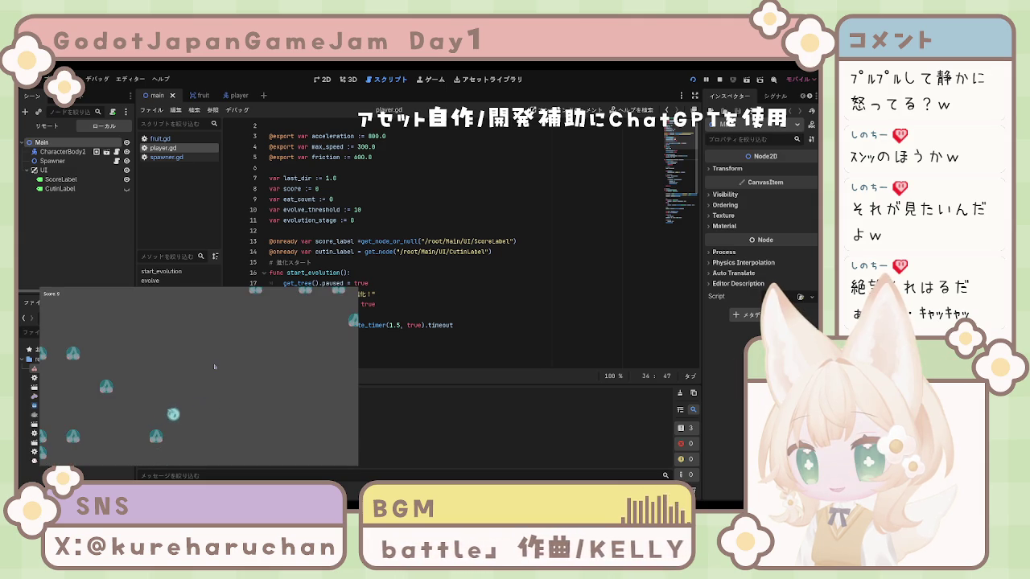
key(Left)
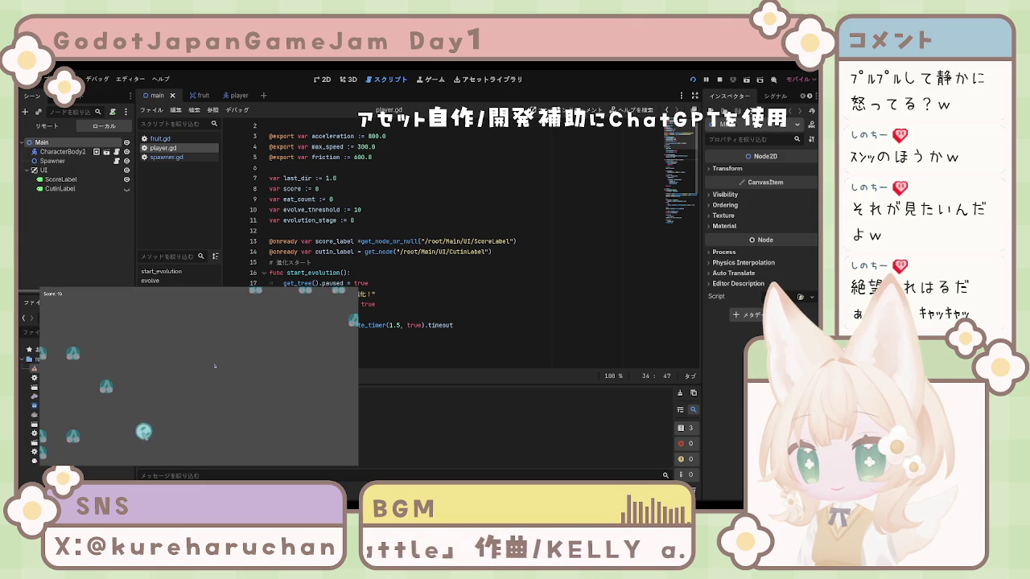
key(Left)
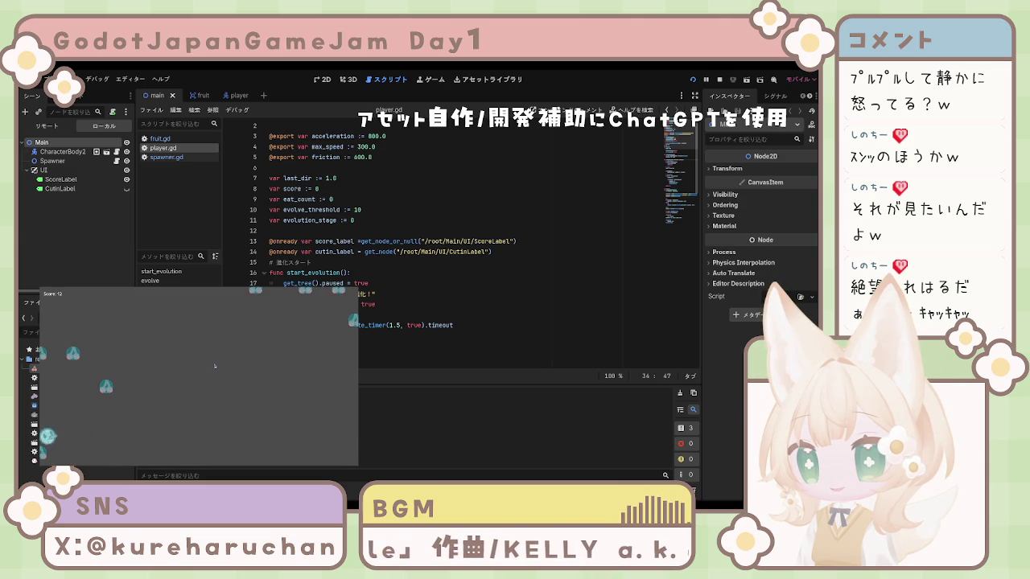
key(Up)
key(Right)
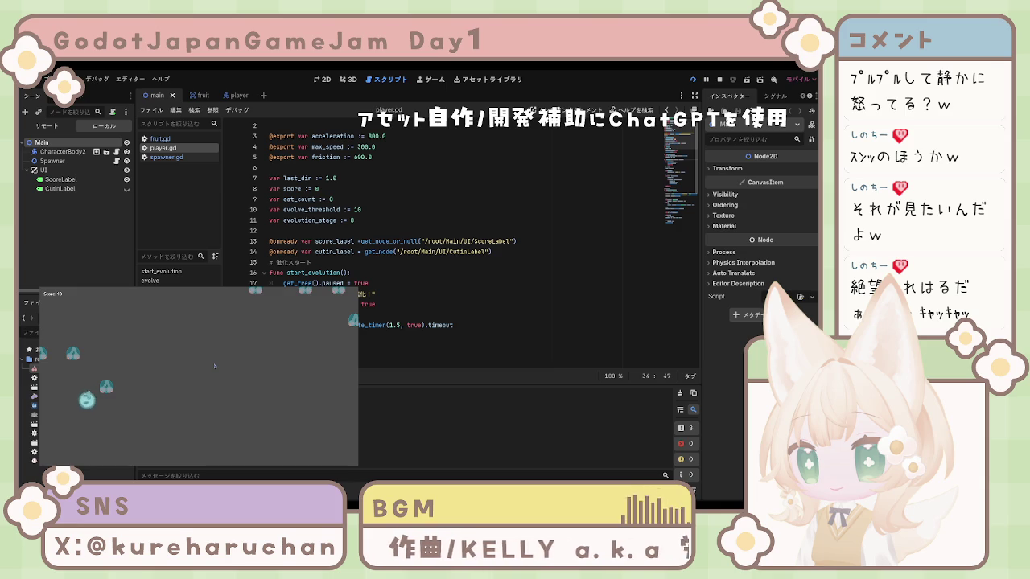
key(Left)
key(Down)
key(Right)
key(Up)
key(Up)
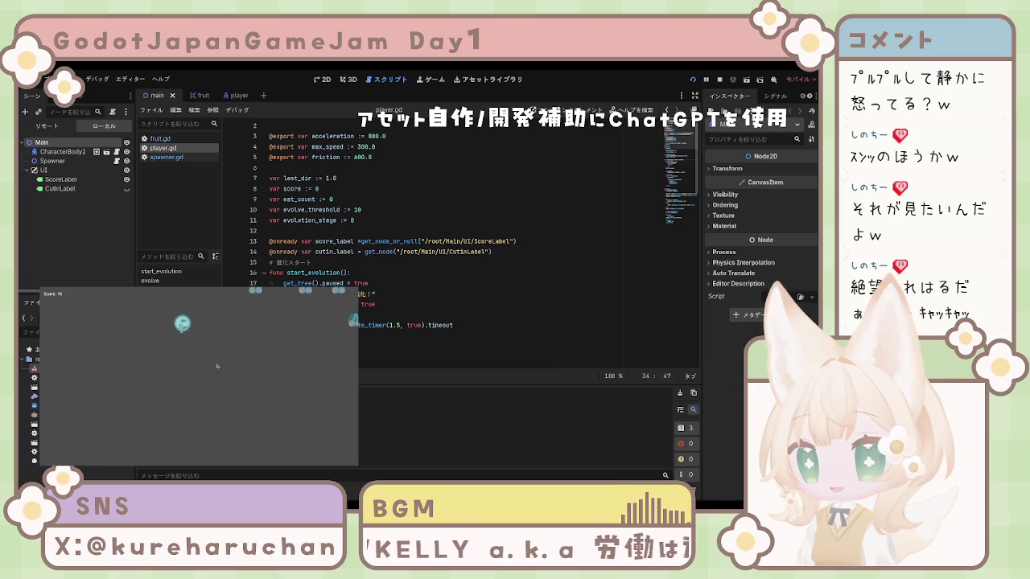
key(Down)
key(Left)
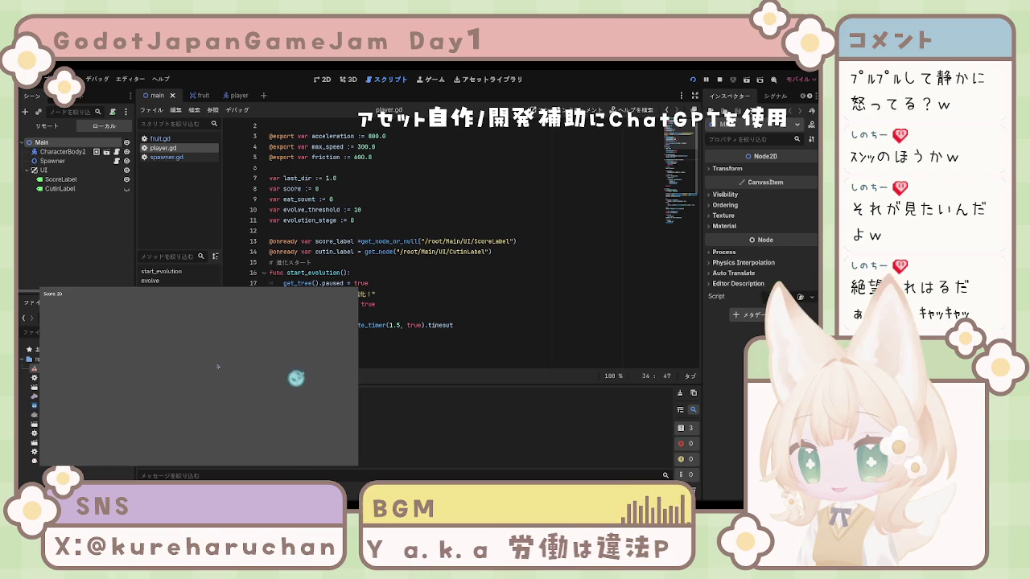
key(F8)
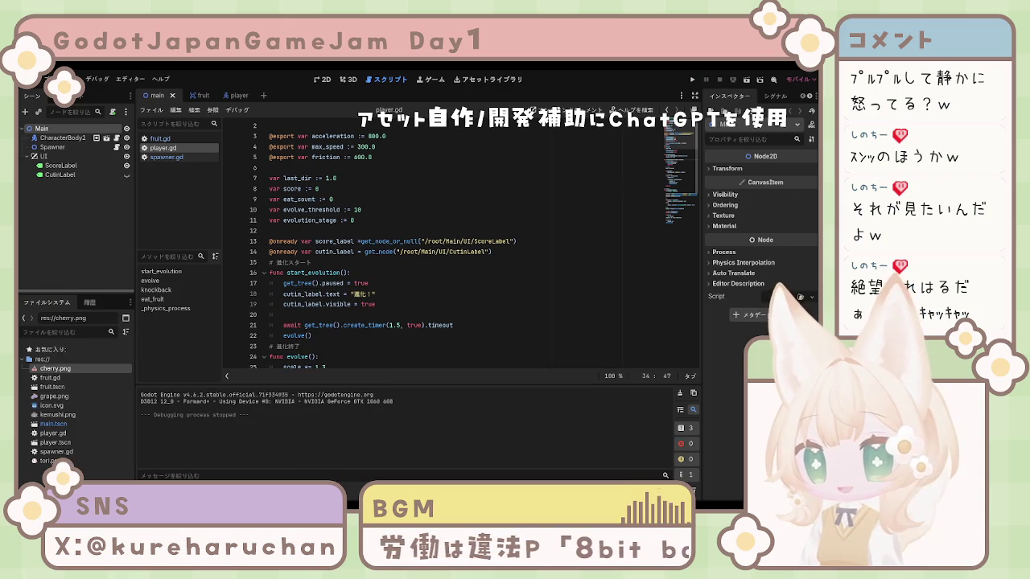
- Scroll through player.gd's eat_fruit and movement code, then switch back to fruit.gd
scroll(459, 242, down, 6)
scroll(458, 242, down, 5)
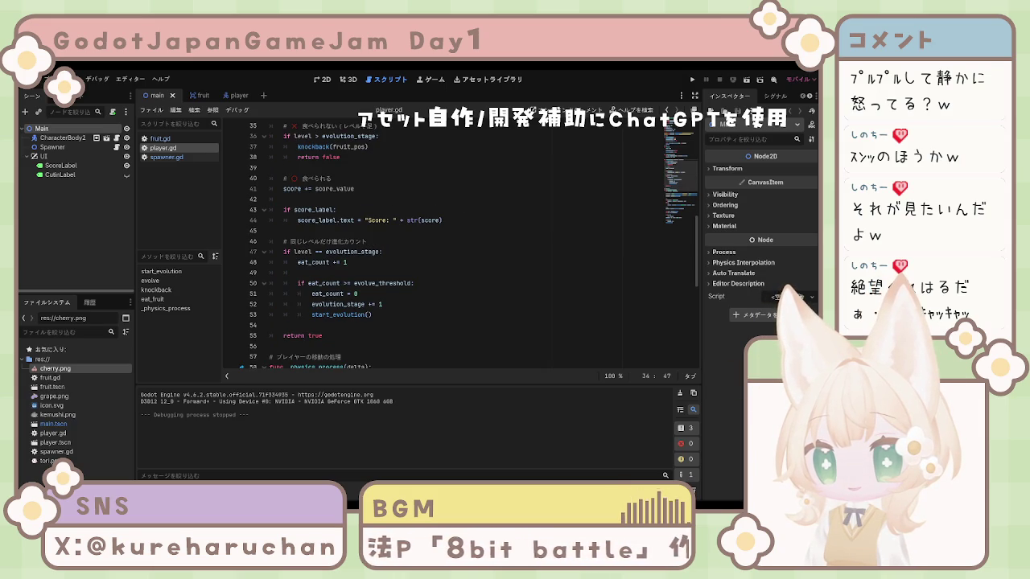
scroll(458, 242, down, 9)
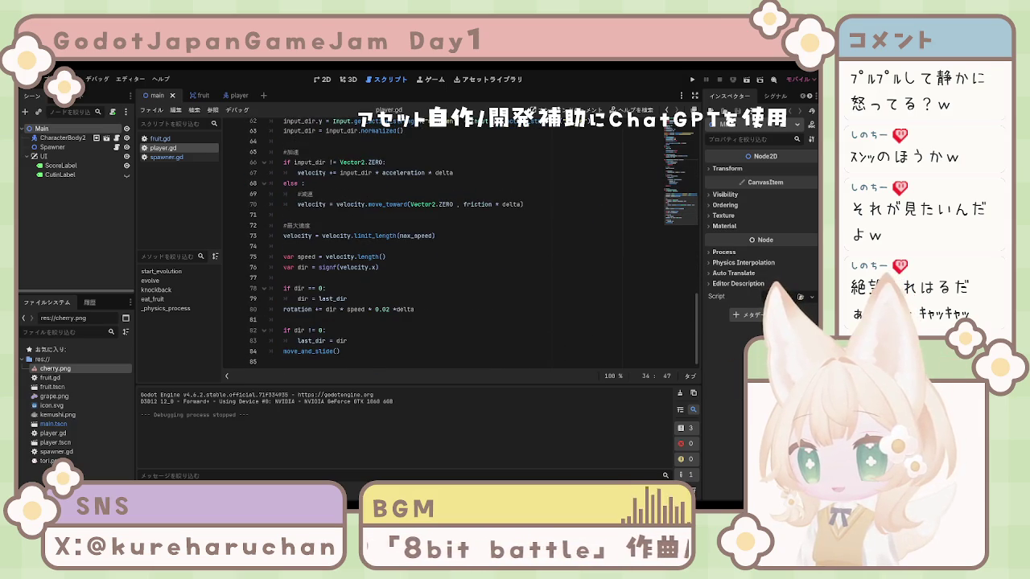
scroll(459, 241, up, 5)
click(160, 138)
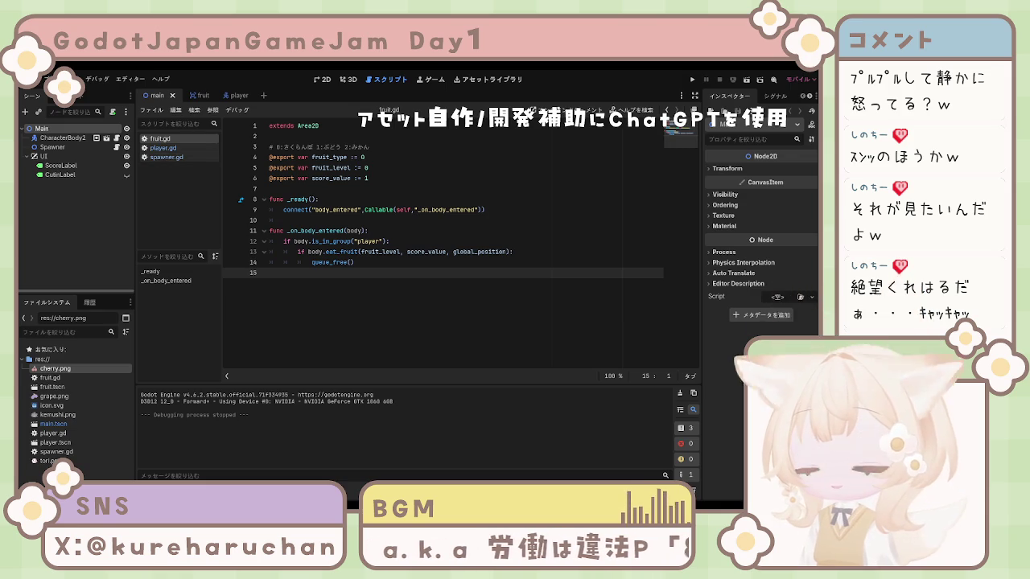
- With the fruit scene's Fruit root node selected, save the scene as grape.tscn
click(193, 95)
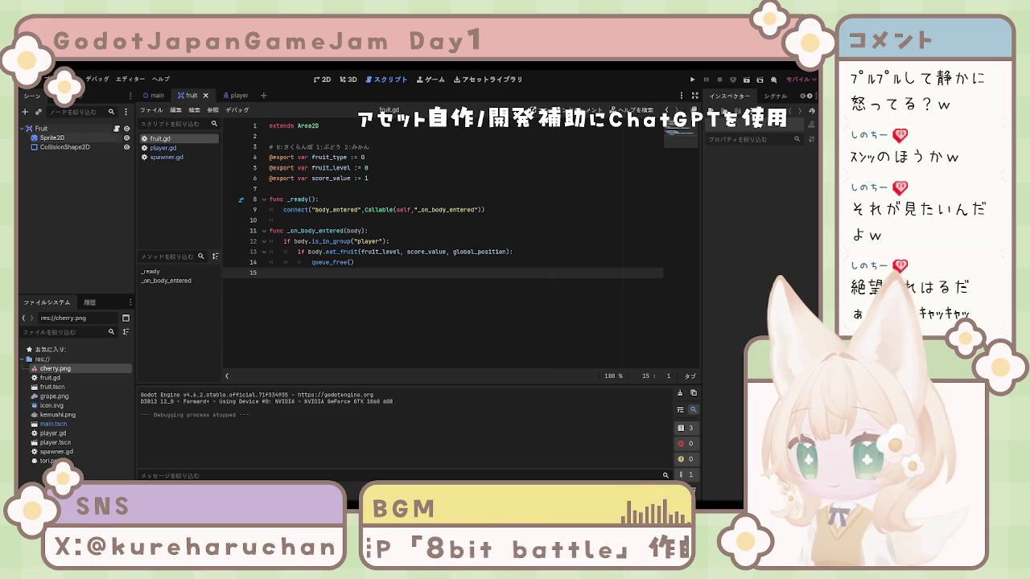
click(50, 129)
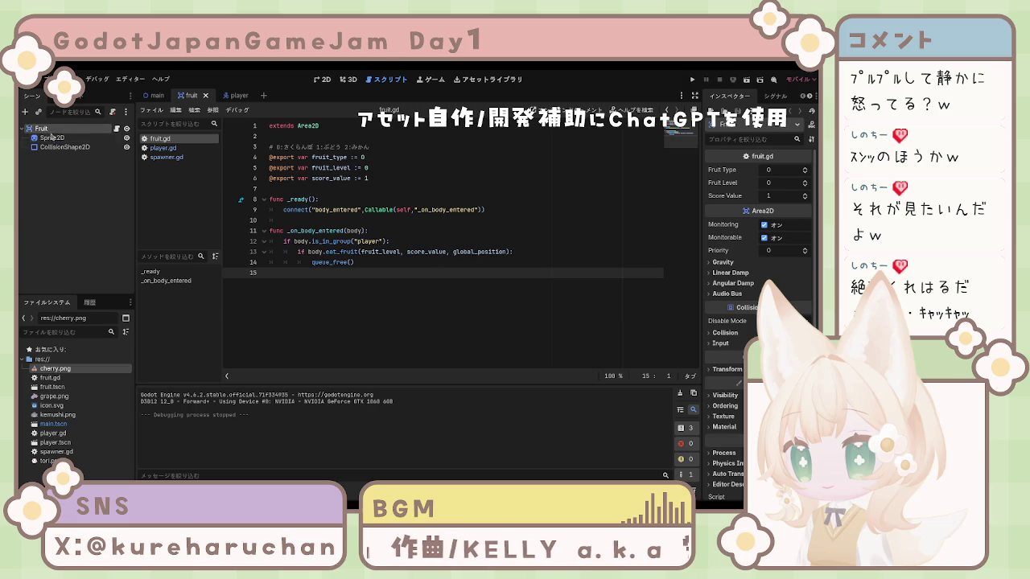
click(67, 215)
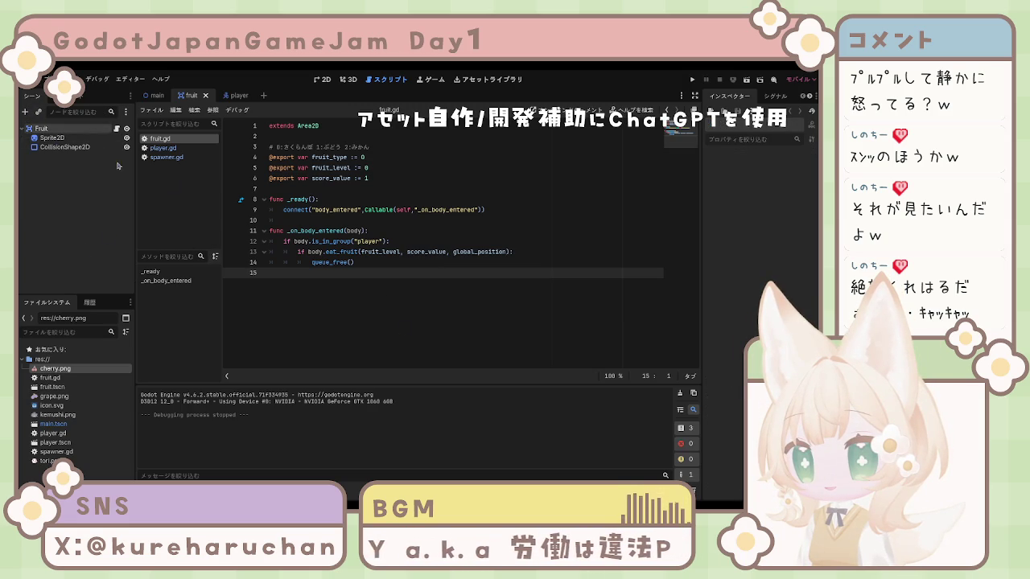
key(ctrl+z)
click(80, 195)
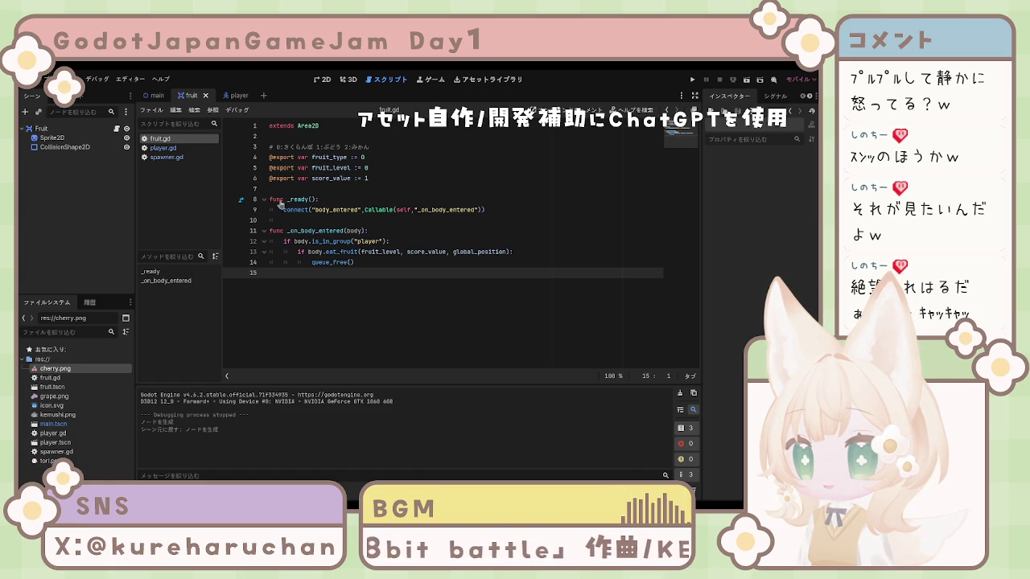
click(42, 129)
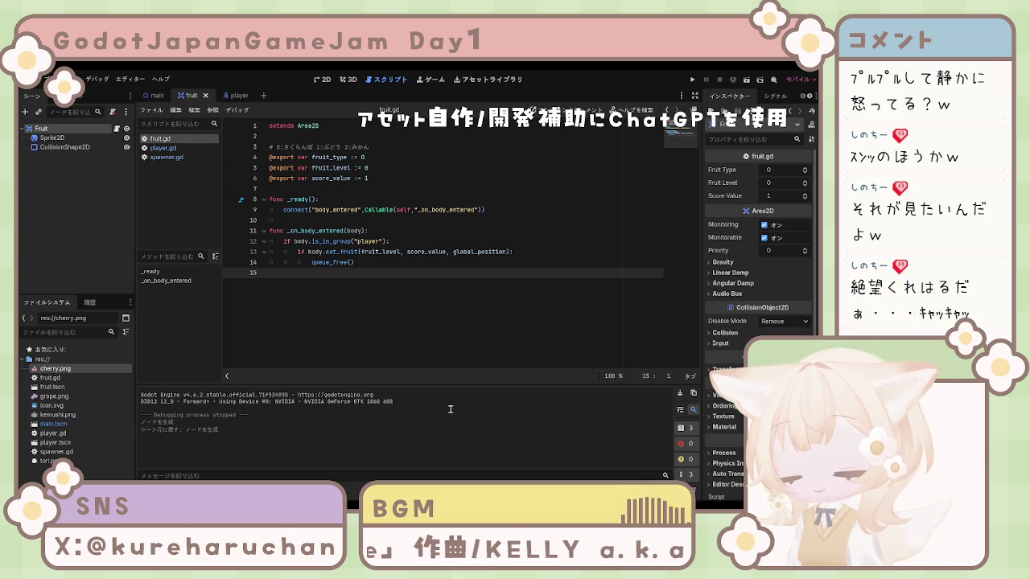
key(Return)
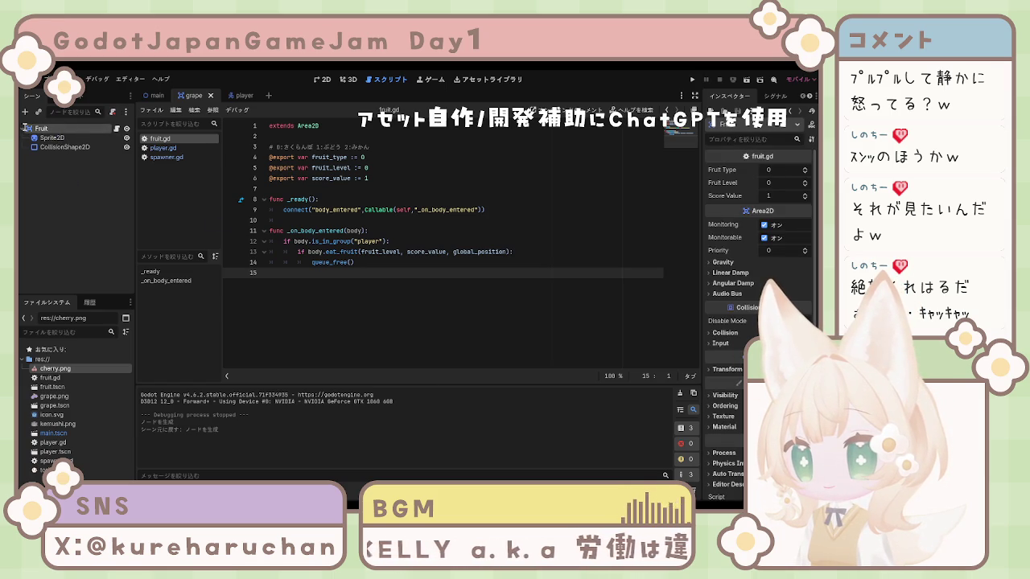
- Undo a stray setting change, reopen fruit.tscn in a tab after main, and return to grape
key(ctrl+z)
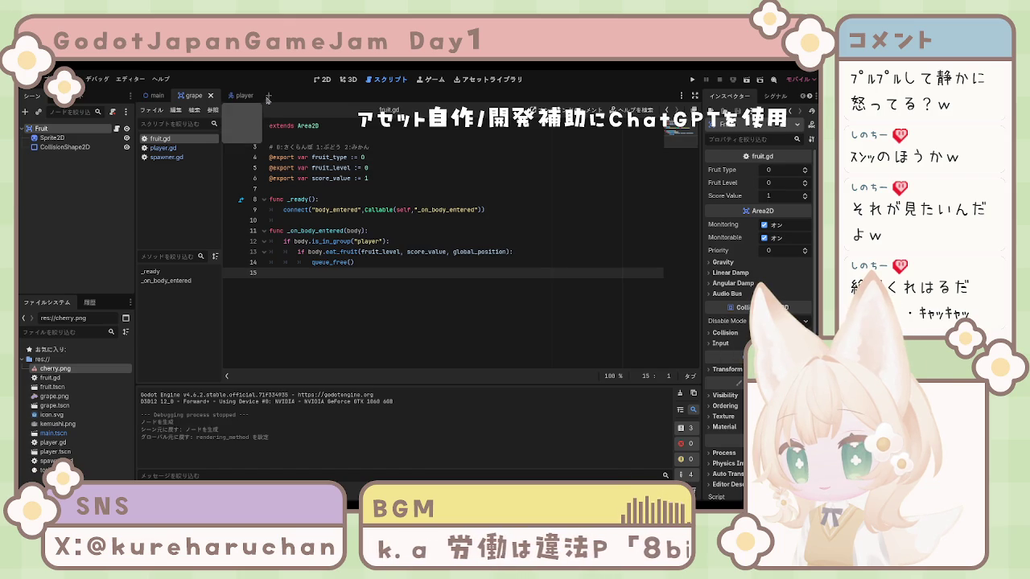
click(263, 98)
click(274, 97)
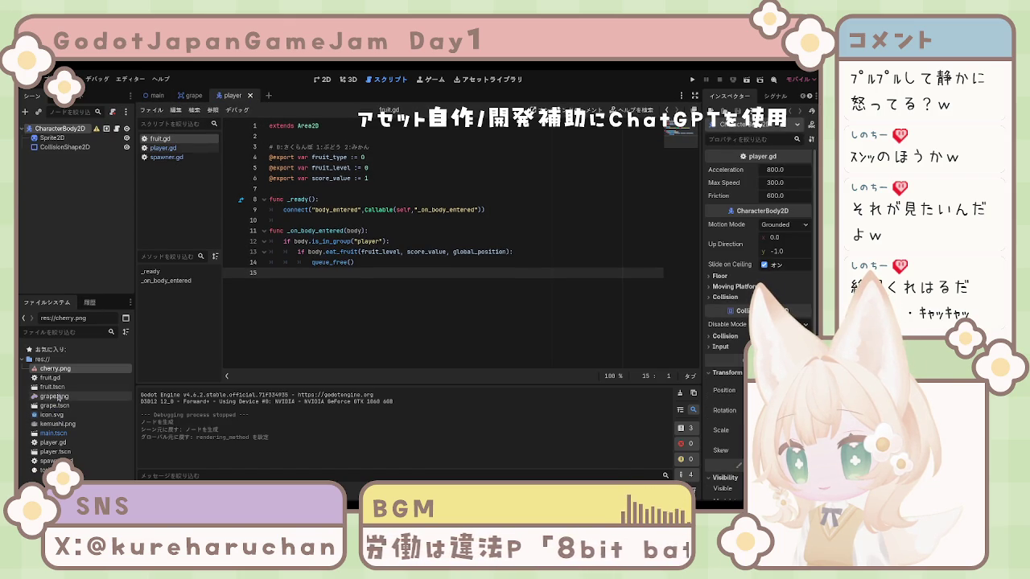
double_click(56, 388)
drag(261, 98, 186, 96)
click(238, 97)
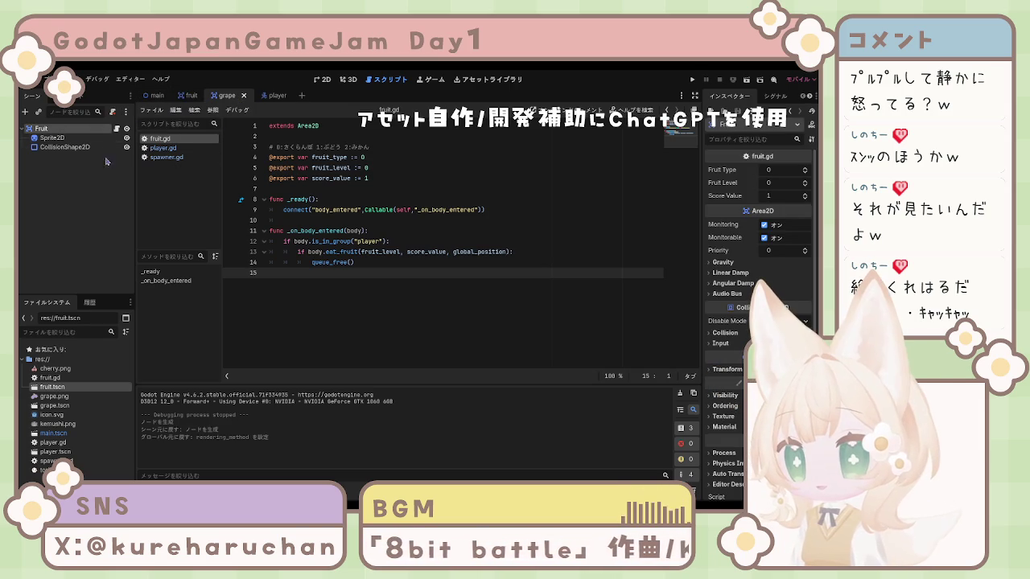
text(Grape)
- Give the grape scene's Sprite2D the grape image as texture and inspect its Process and Auto Translate properties
click(65, 138)
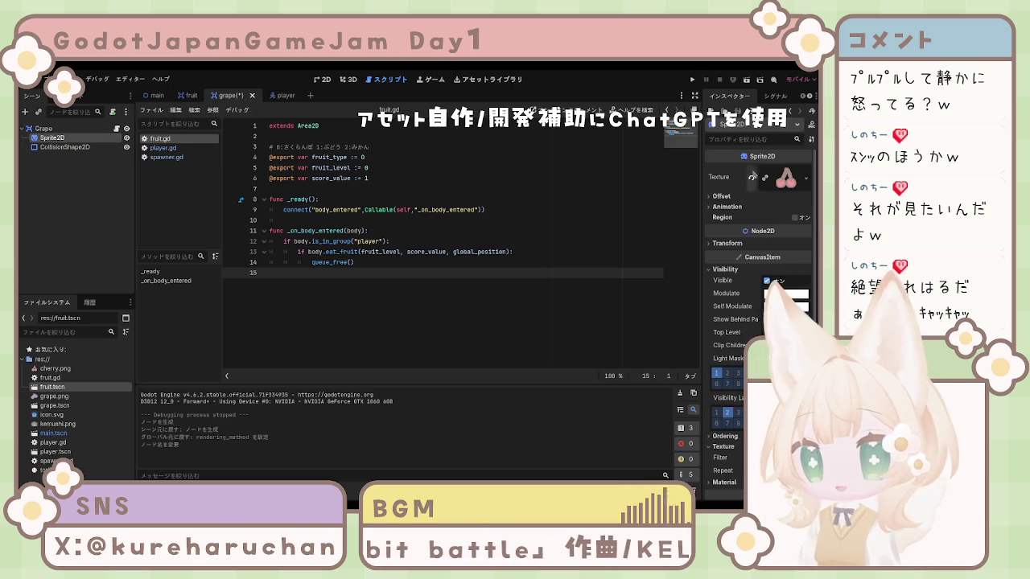
drag(54, 396, 784, 179)
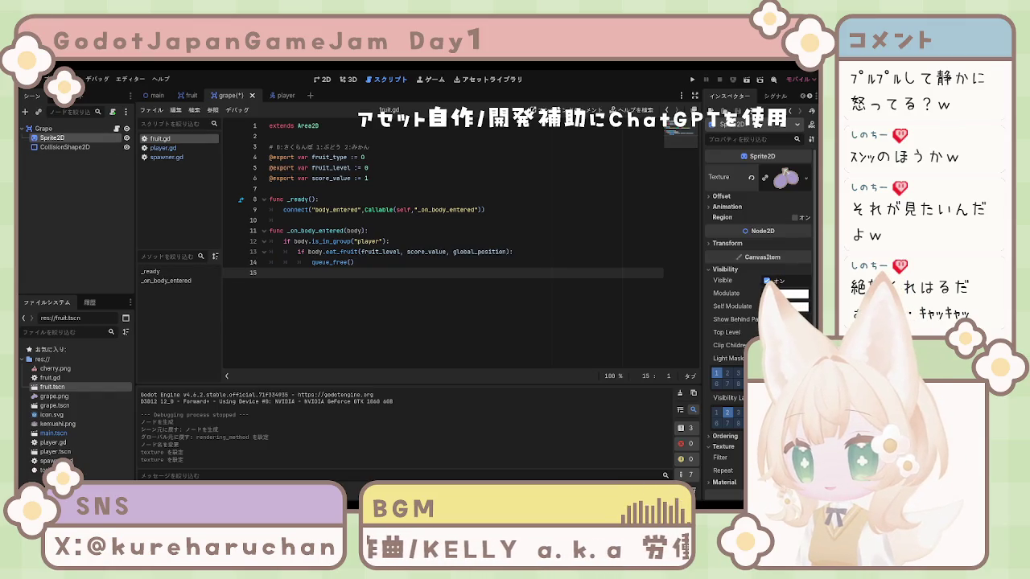
scroll(792, 280, down, 2)
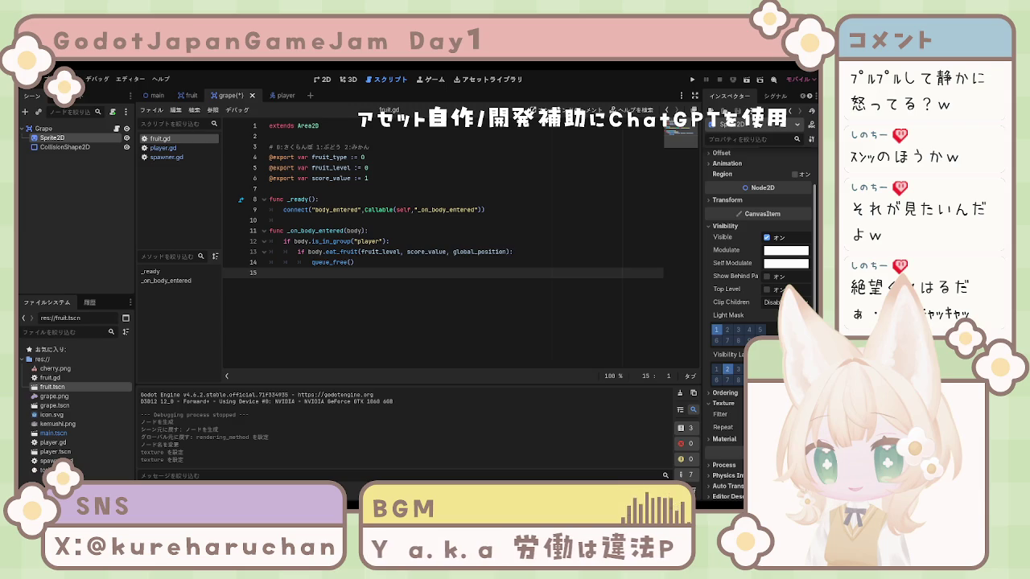
scroll(763, 306, up, 2)
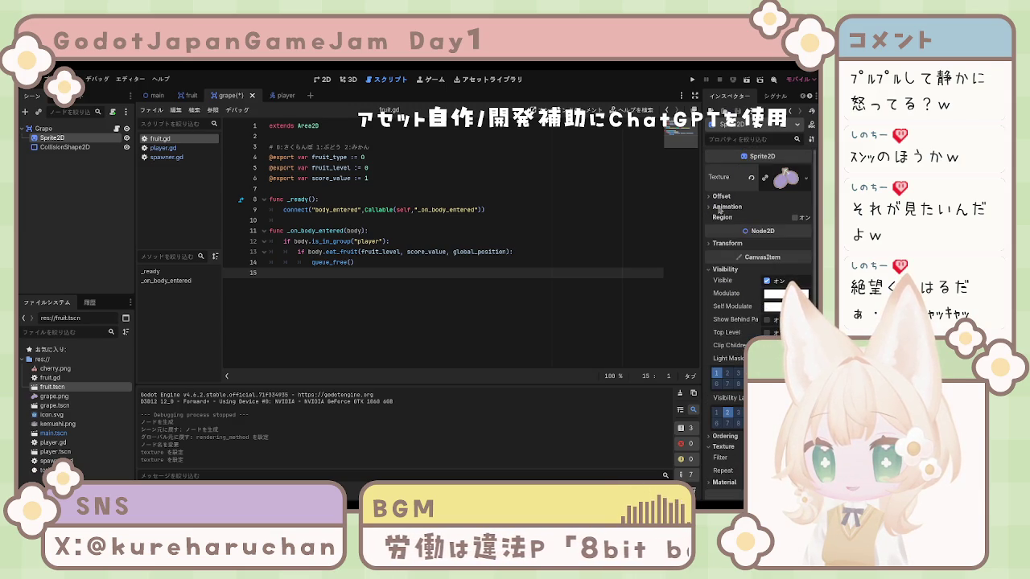
scroll(721, 278, down, 4)
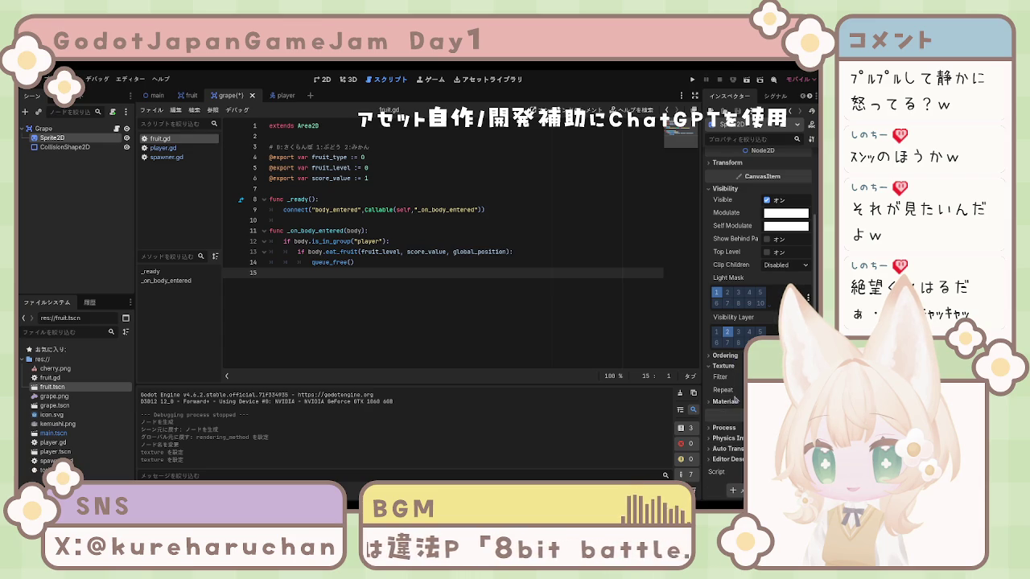
click(731, 431)
click(731, 431)
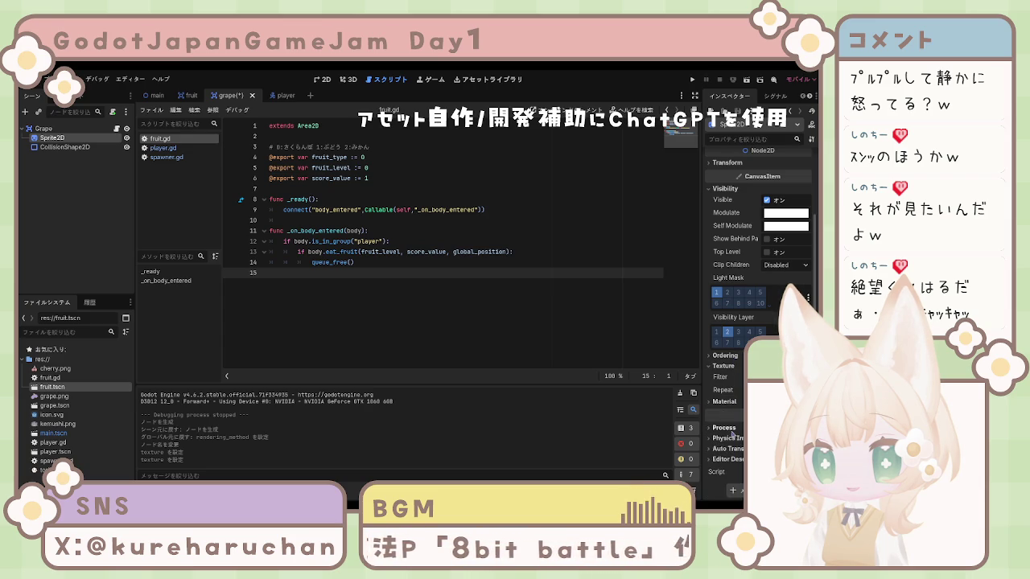
click(731, 449)
click(729, 450)
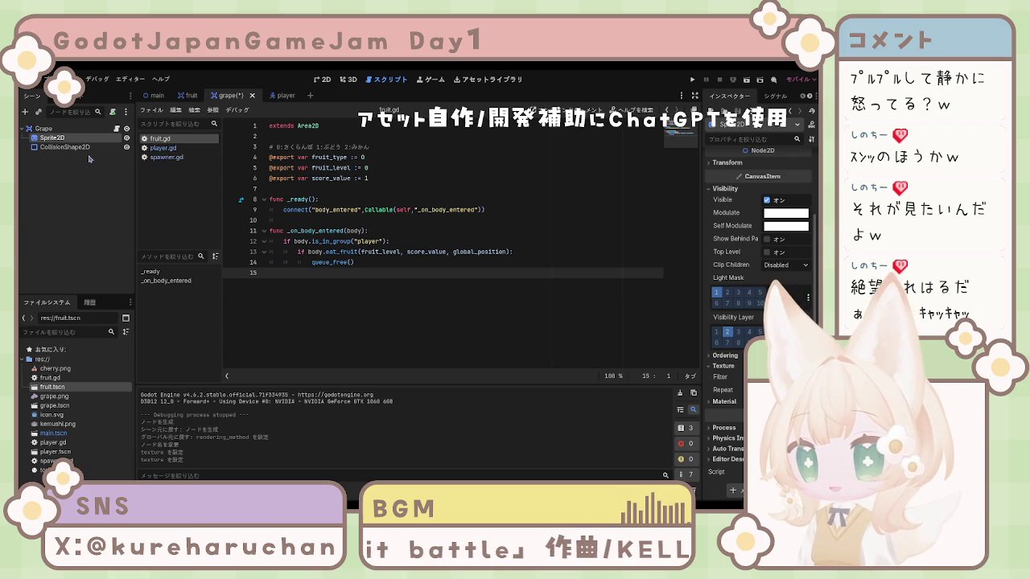
- Edit fruit.gd's variable declarations so line 5 reads fruit_level := 1
click(363, 210)
click(355, 178)
click(378, 158)
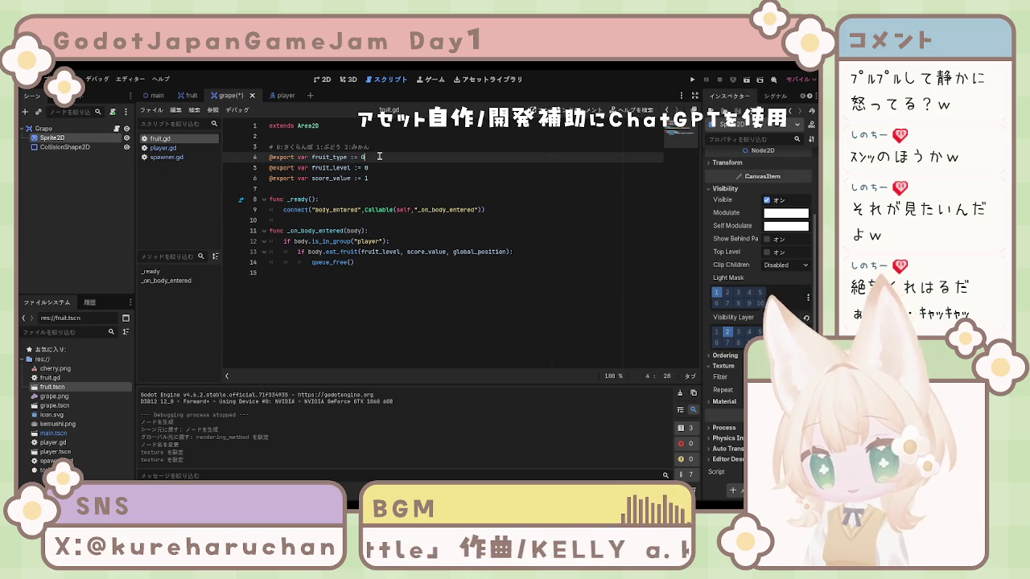
click(372, 168)
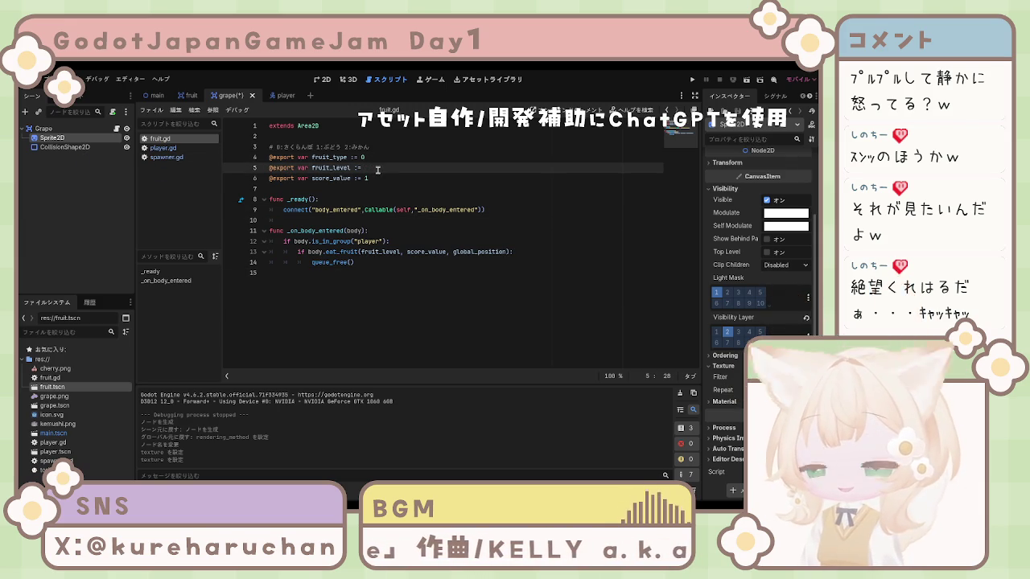
text(1)
click(371, 158)
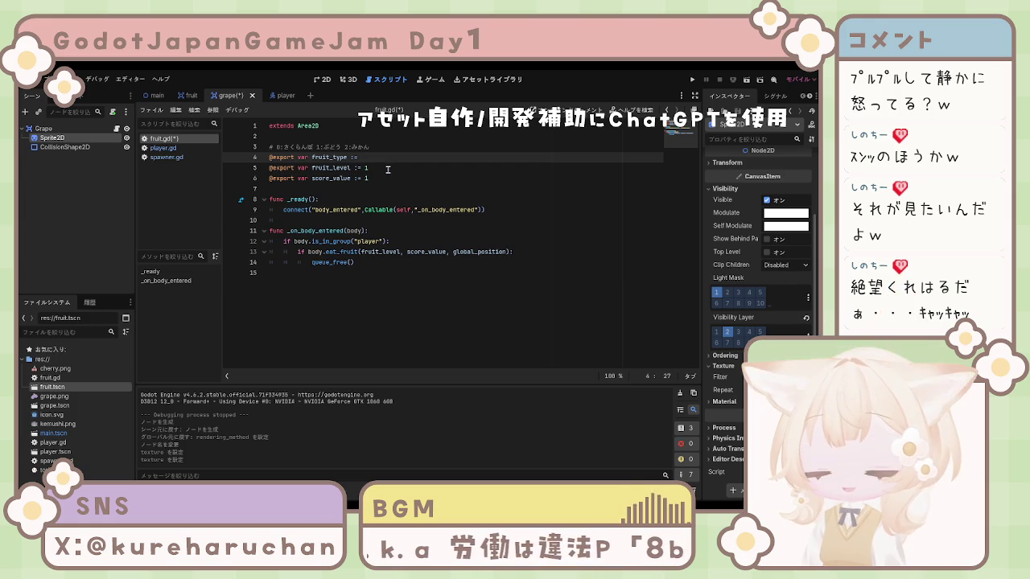
text(1)
- Change fruit.gd's score_value from 1 to 3, alongside fruit_type 1, and save the script
click(379, 179)
key(BackSpace)
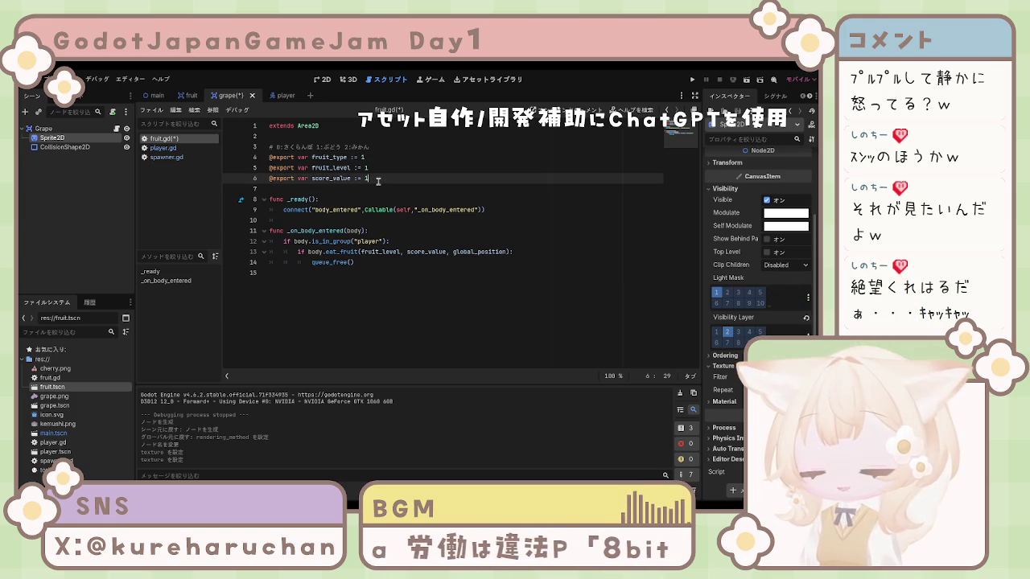
text(3)
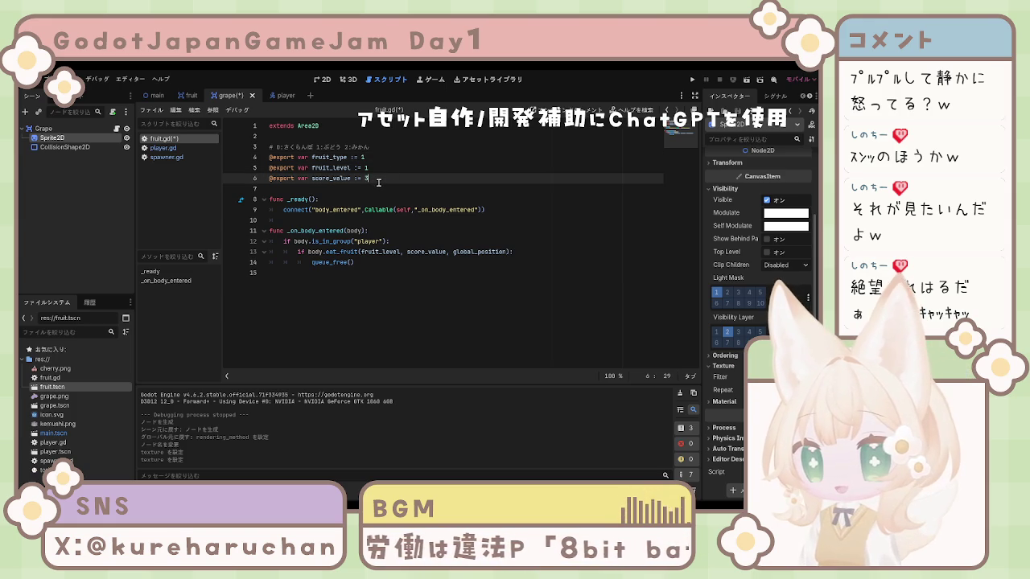
key(ctrl+s)
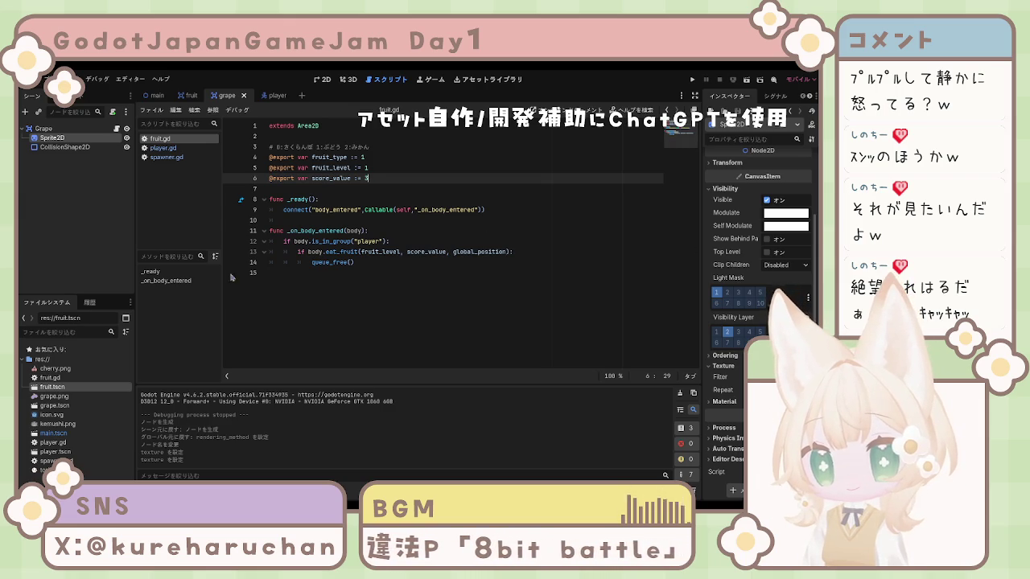
click(166, 157)
- In spawner.gd, rename the fruit_scene export to cherry_scene
click(349, 190)
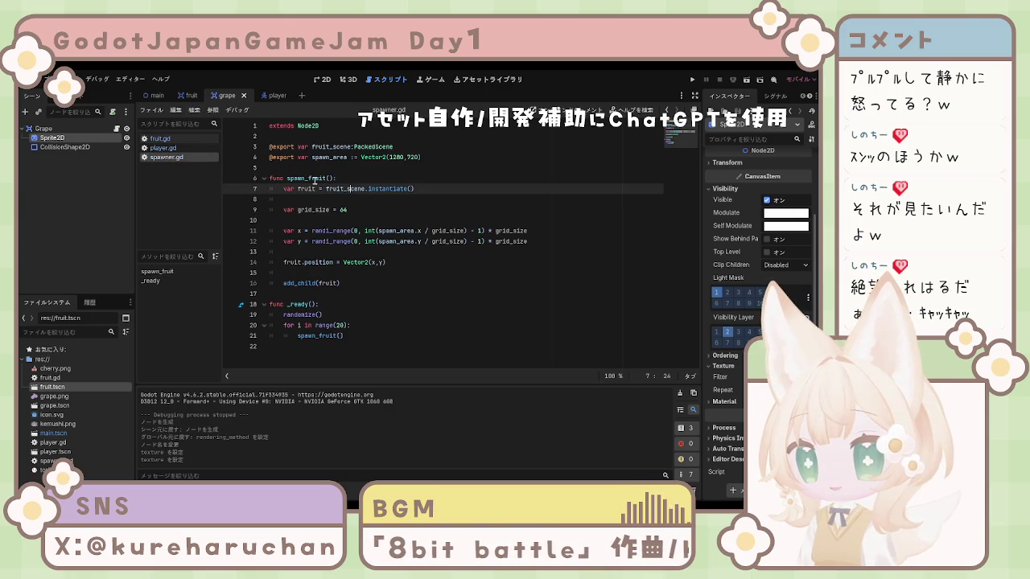
click(301, 168)
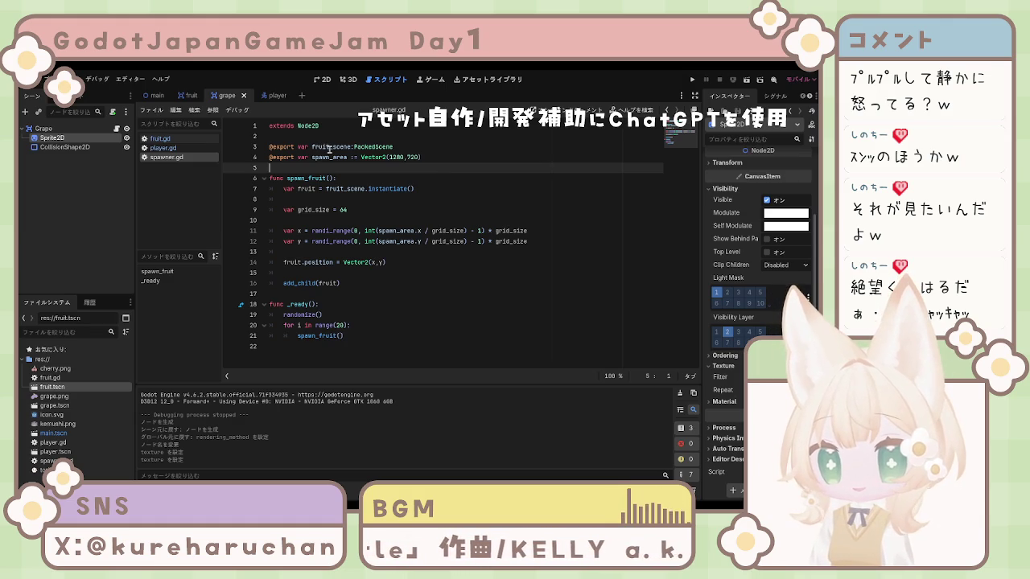
drag(329, 145, 311, 145)
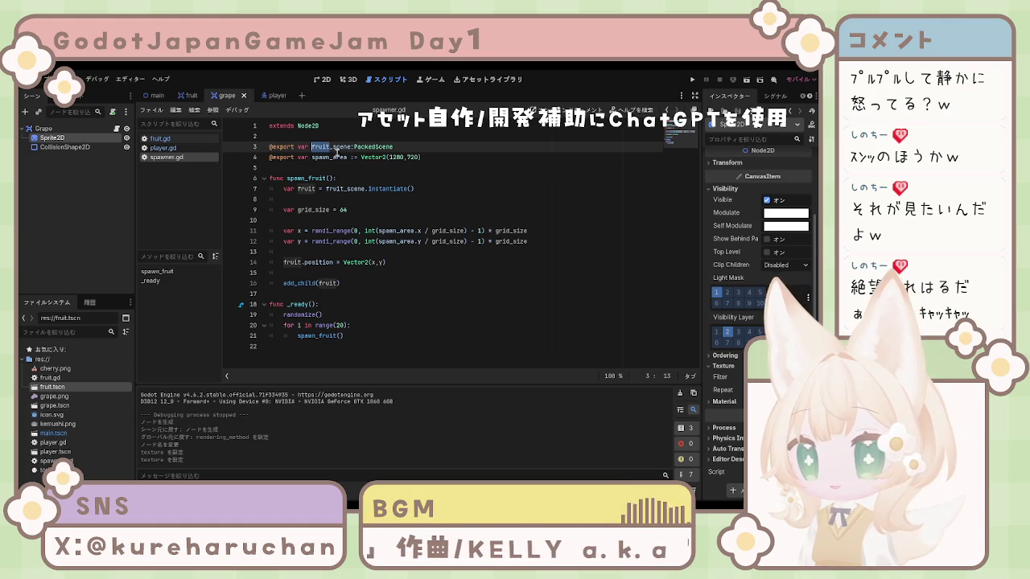
text(cherry)
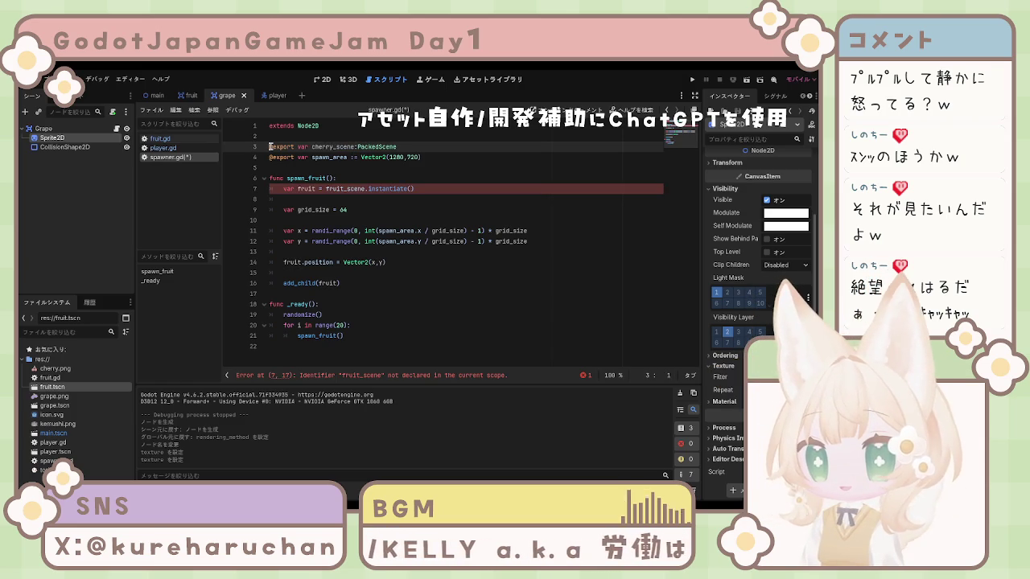
- Duplicate the cherry_scene export line as grape_scene and save spawner.gd
click(387, 141)
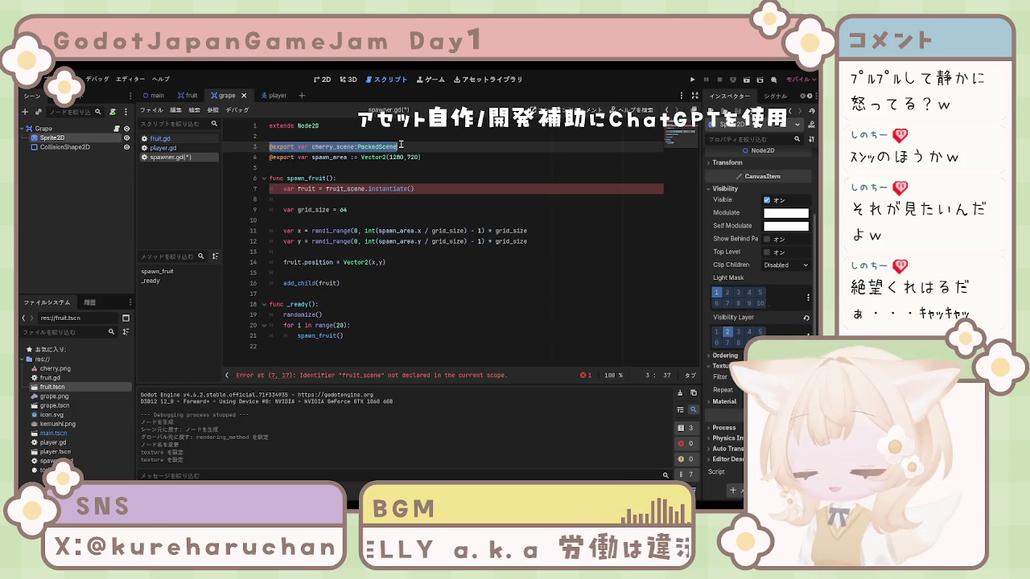
click(400, 145)
key(Return)
key(ctrl+v)
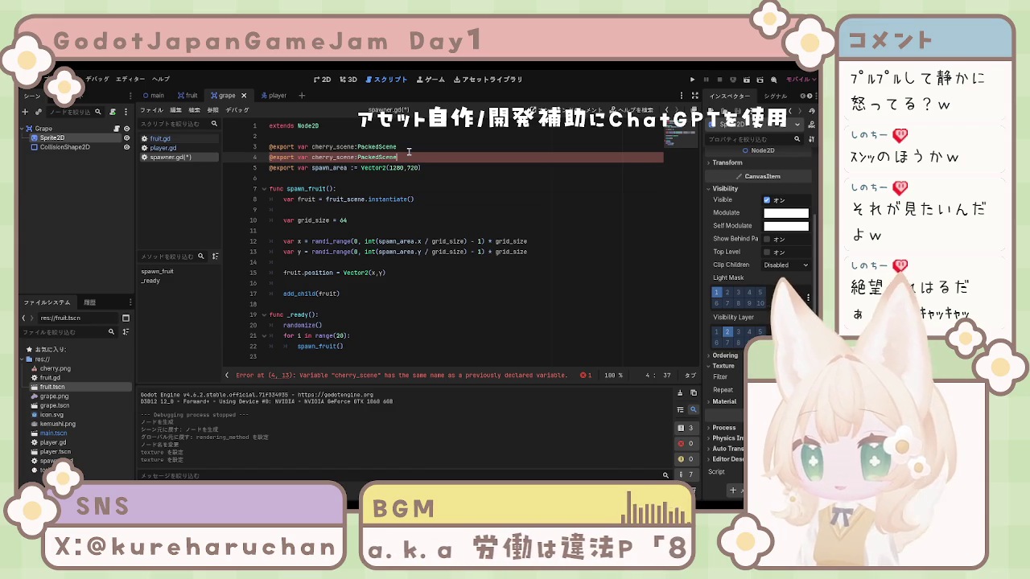
key(BackSpace)
key(BackSpace)
key(BackSpace)
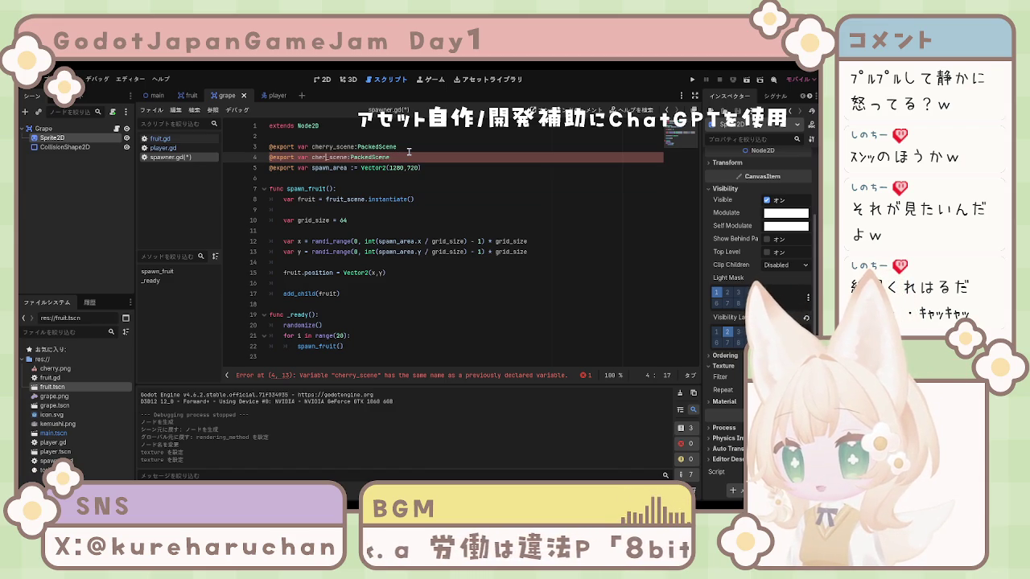
text(grape)
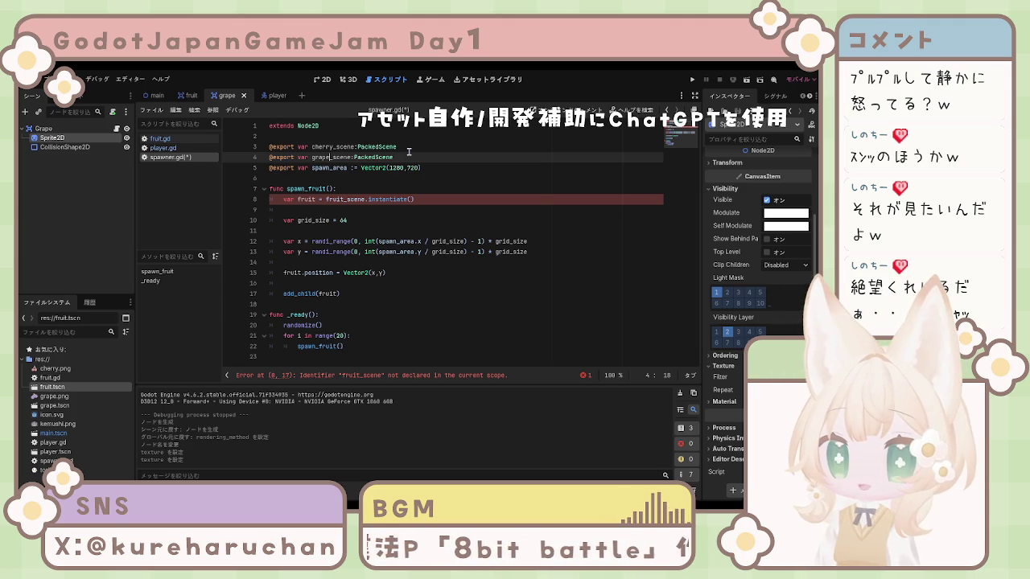
click(393, 252)
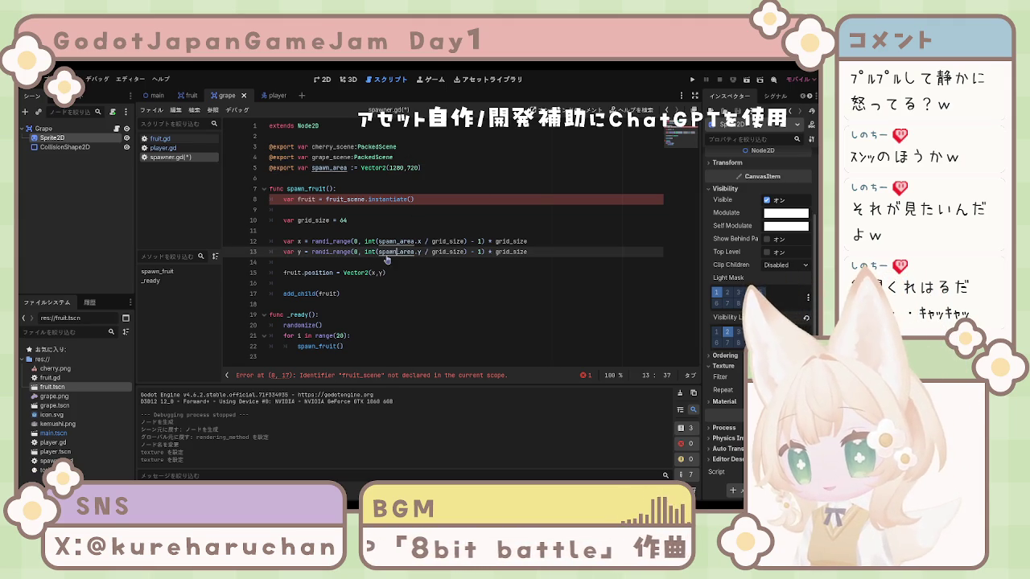
key(ctrl+s)
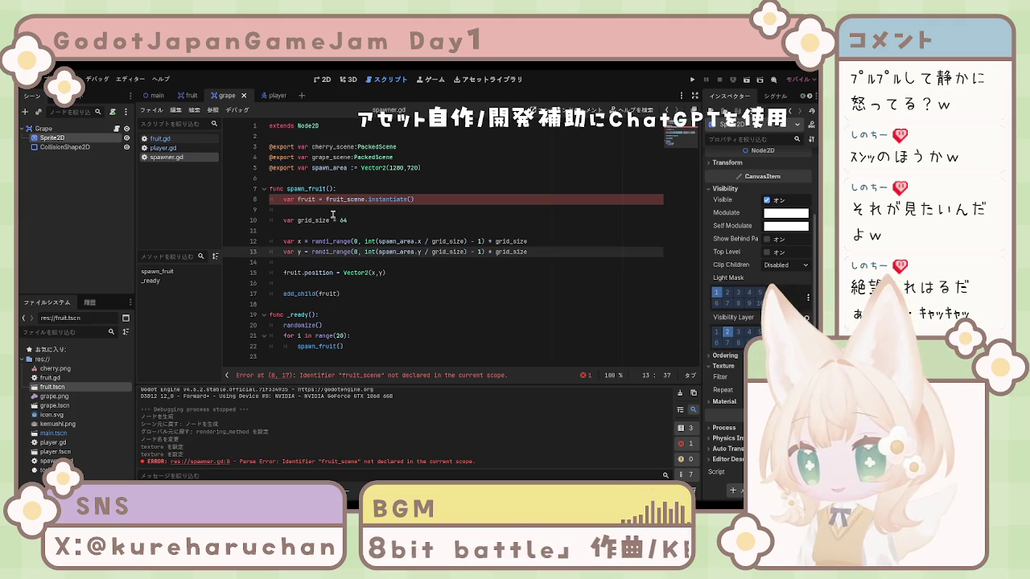
click(343, 199)
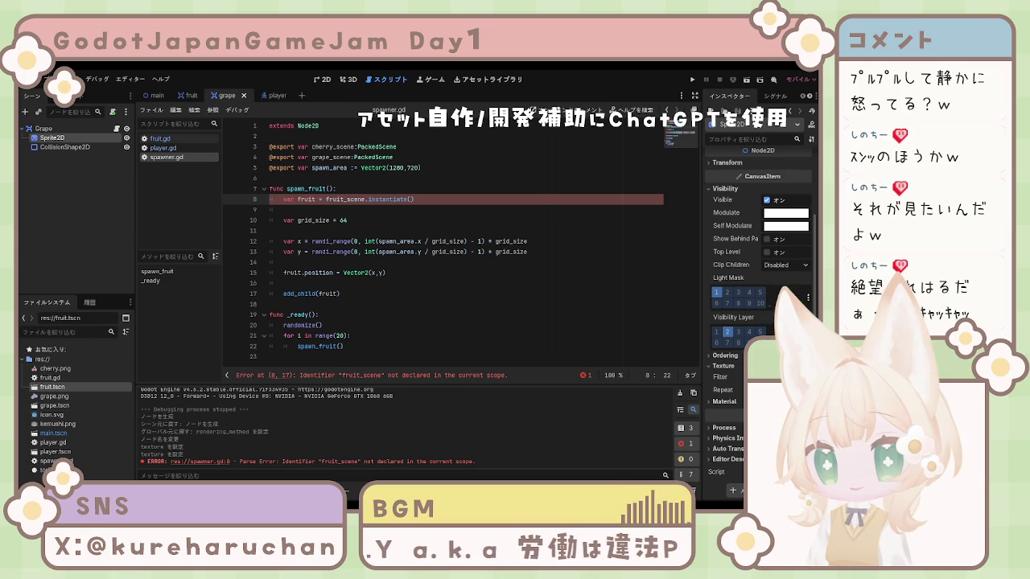
- Replace spawn_fruit's body with randi() % 2 code instantiating either cherry_scene or grape_scene
click(402, 294)
click(398, 188)
click(417, 242)
click(371, 273)
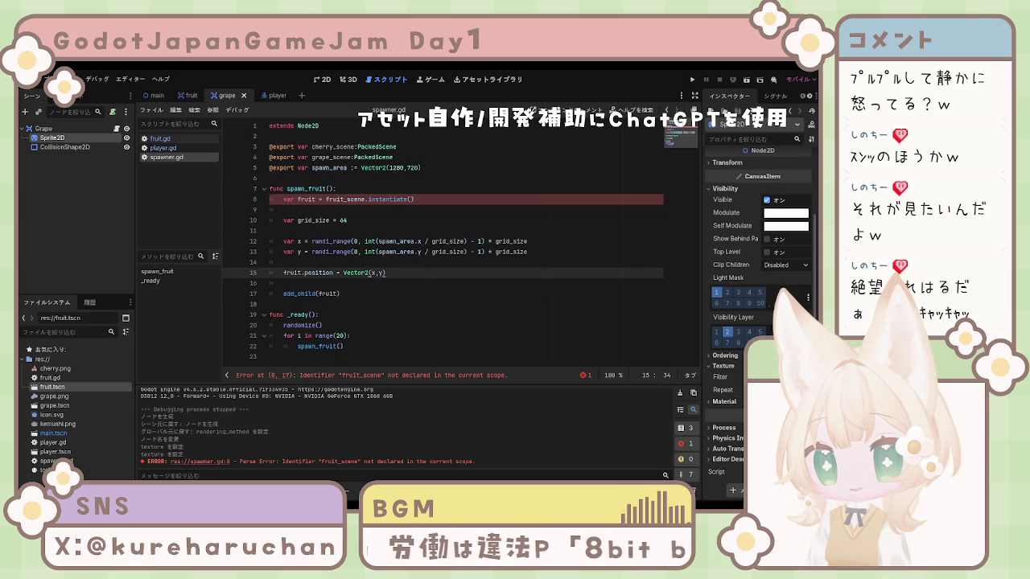
click(381, 283)
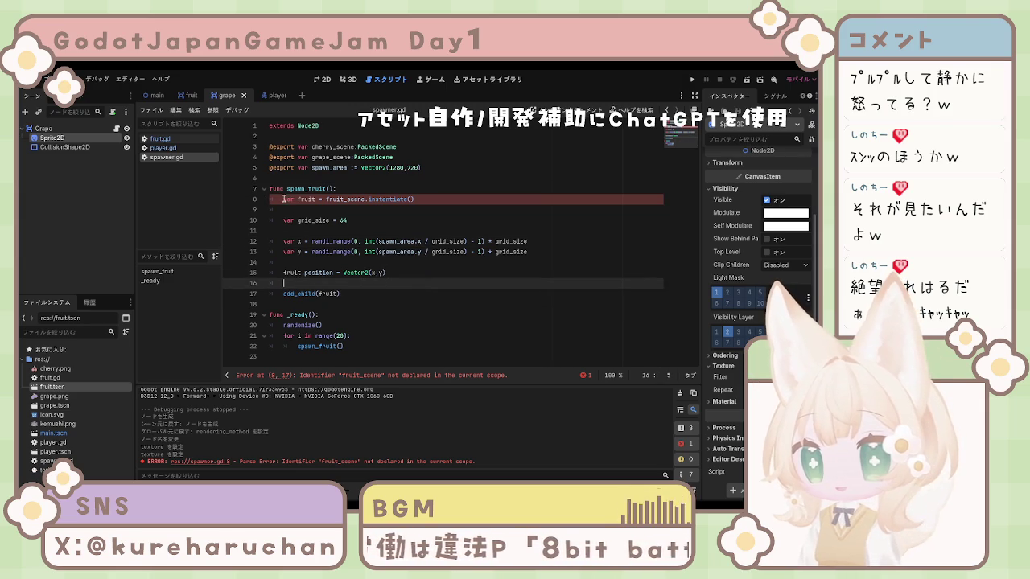
drag(270, 188, 339, 226)
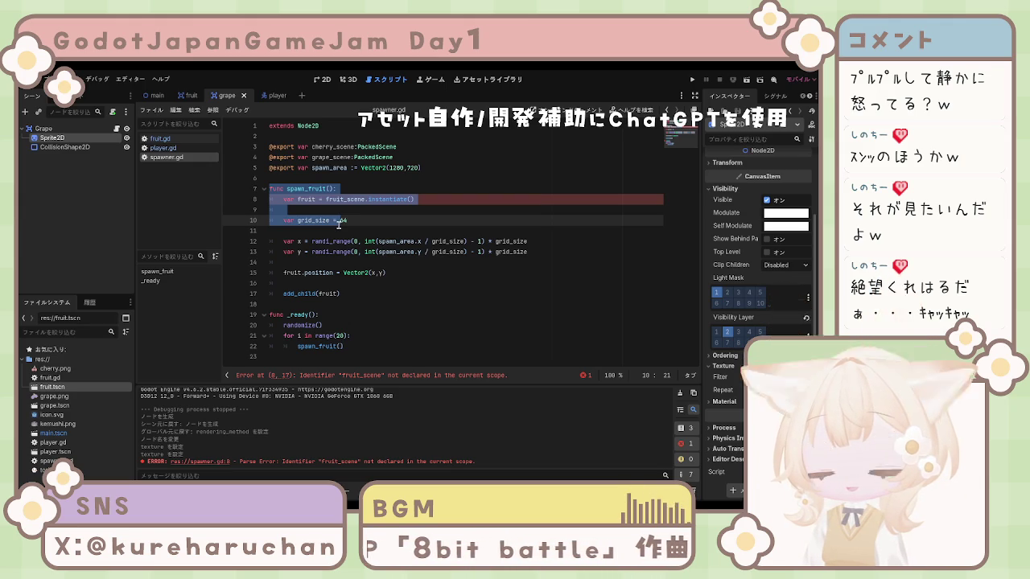
drag(339, 225, 361, 294)
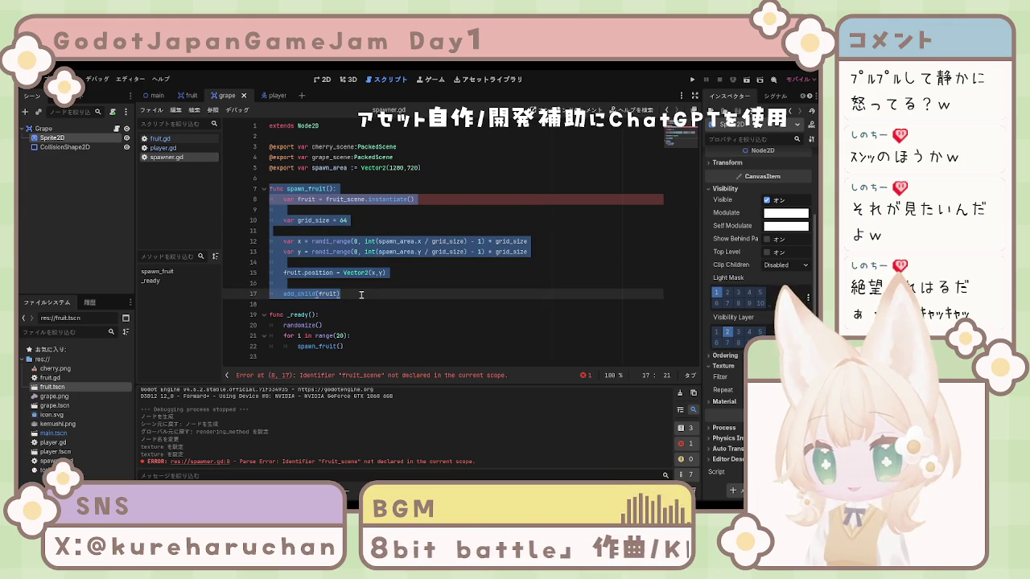
key(ctrl+v)
click(586, 251)
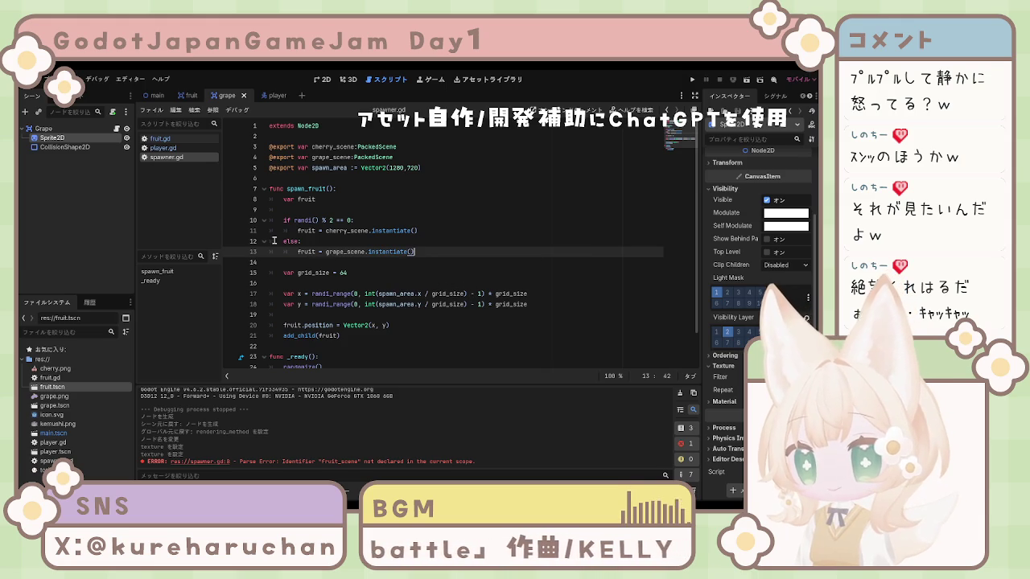
click(174, 144)
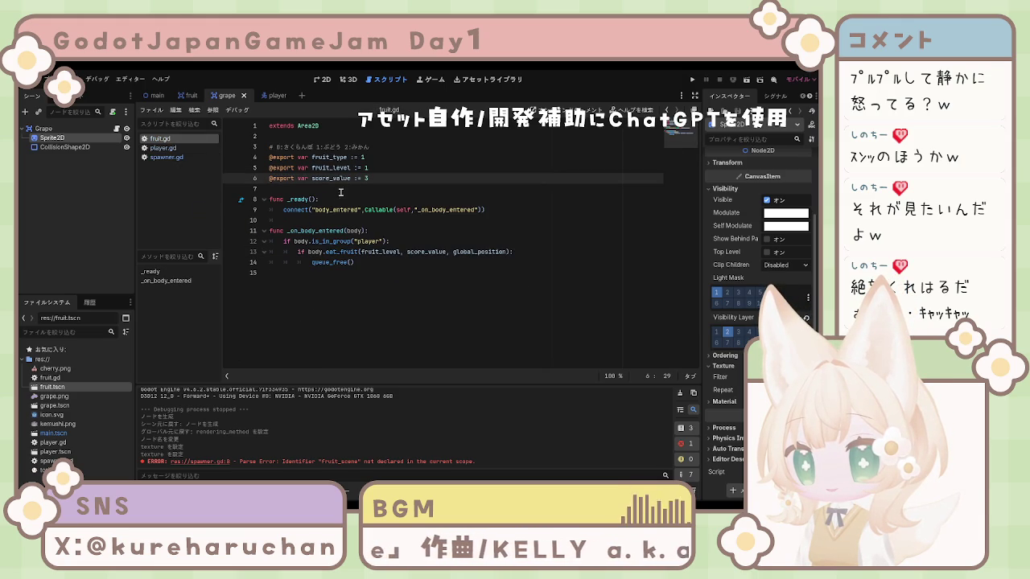
- Look through the player, spawner and fruit scripts, stopping after fruit.gd's queue_free call
click(164, 148)
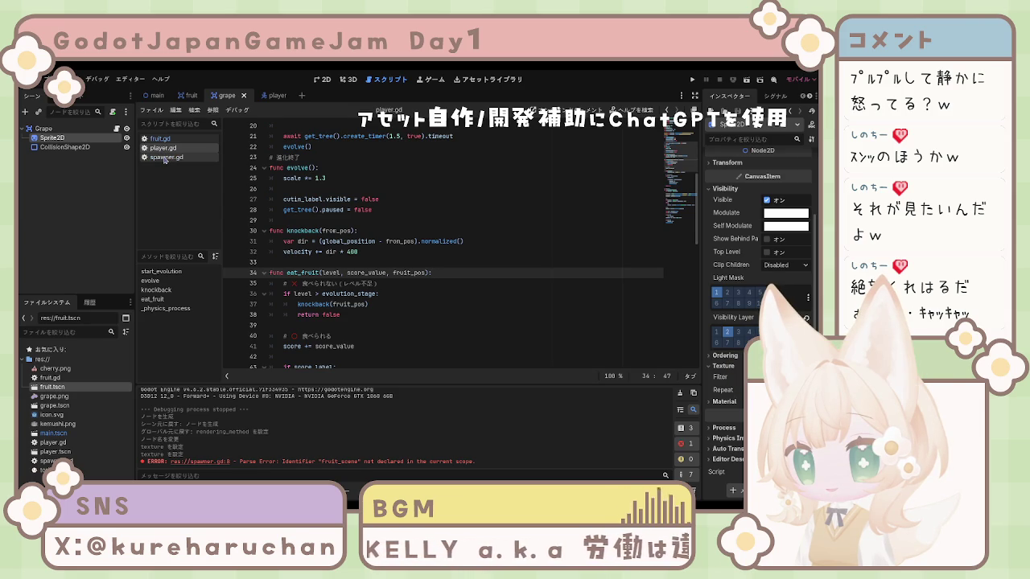
click(165, 158)
click(161, 139)
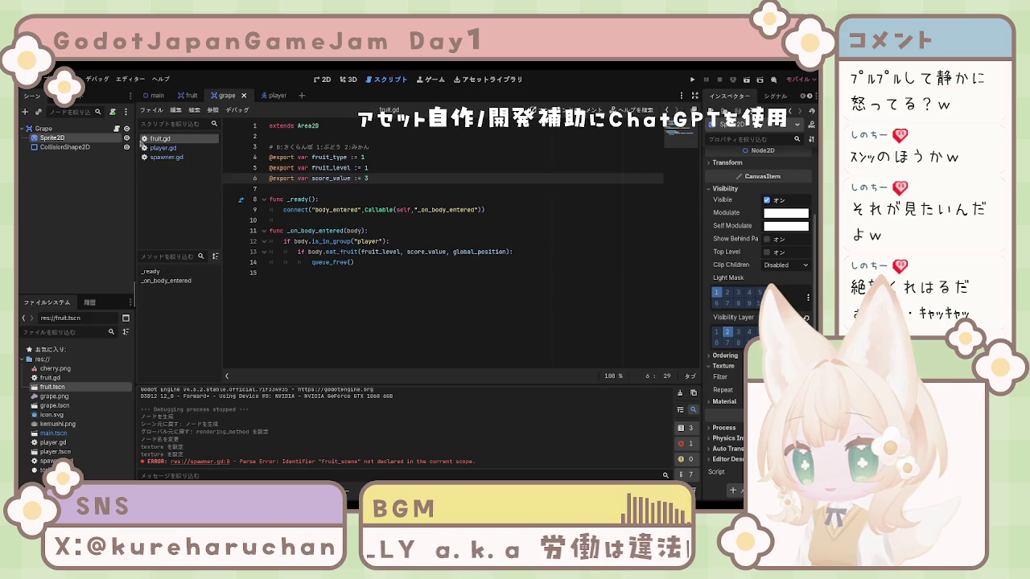
click(190, 96)
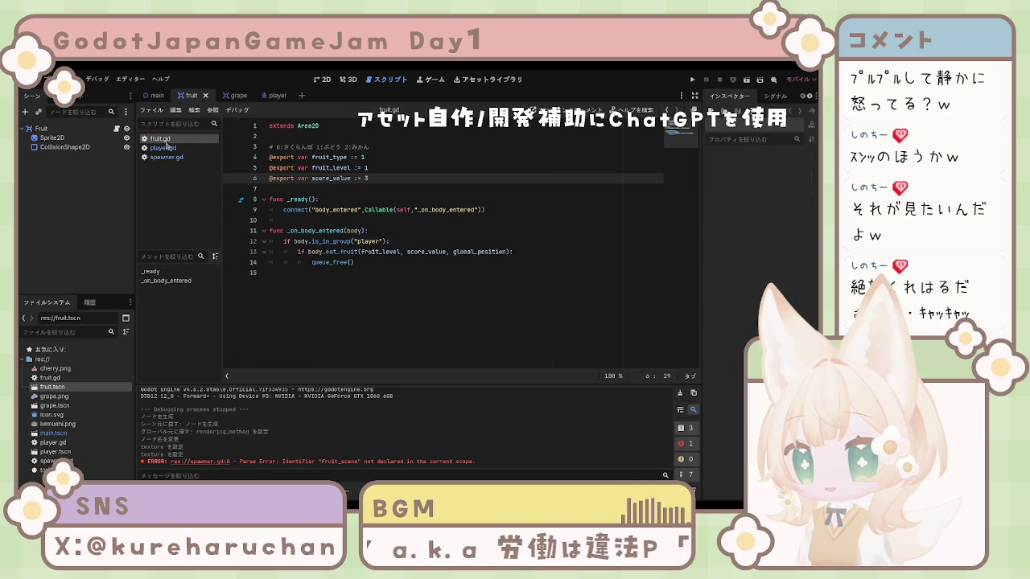
click(231, 157)
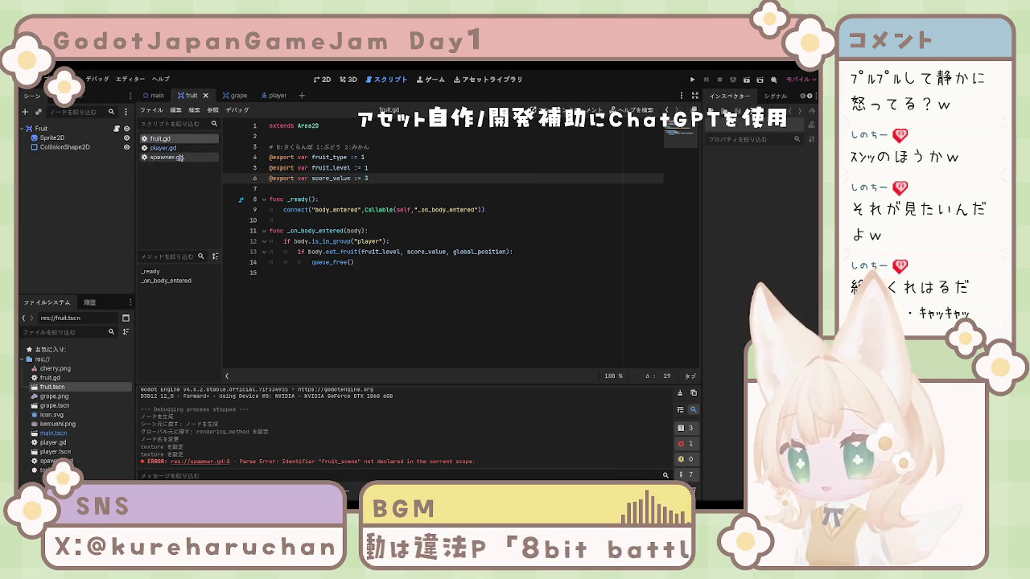
click(387, 262)
- Compare spawner.gd's spawning branches with fruit.gd's _ready, ending on spawner's randi condition line
click(167, 157)
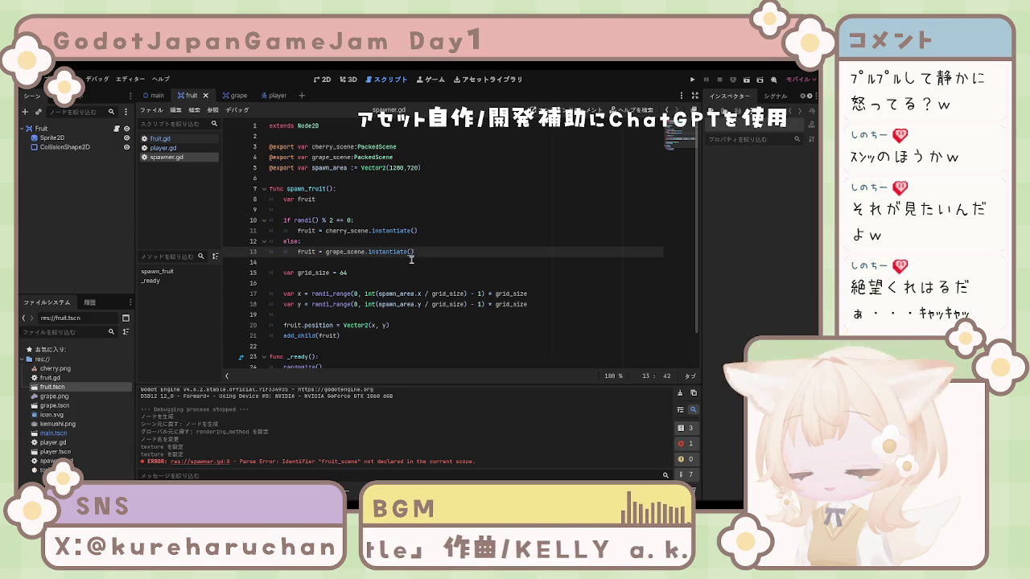
click(422, 261)
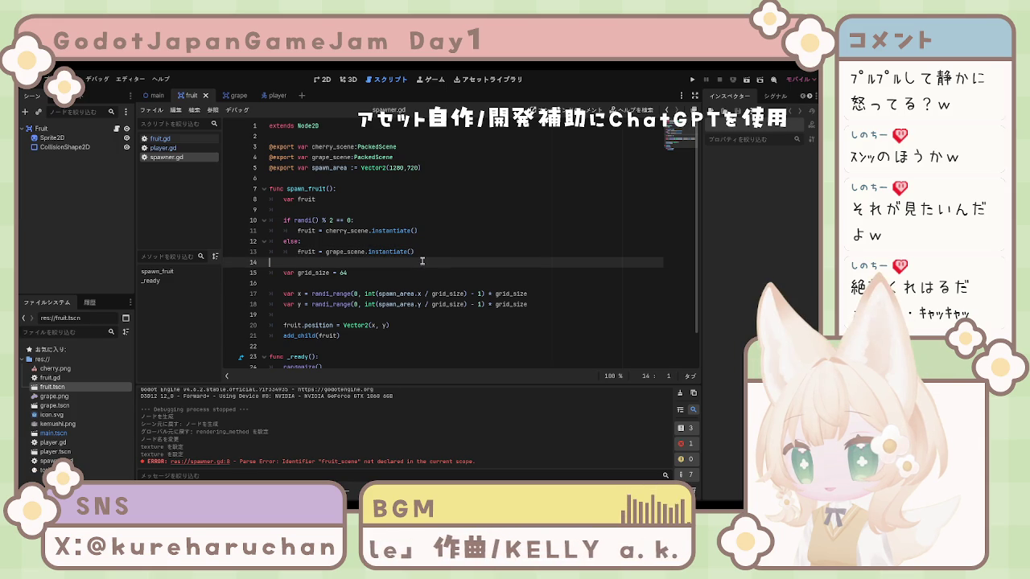
click(160, 139)
click(409, 198)
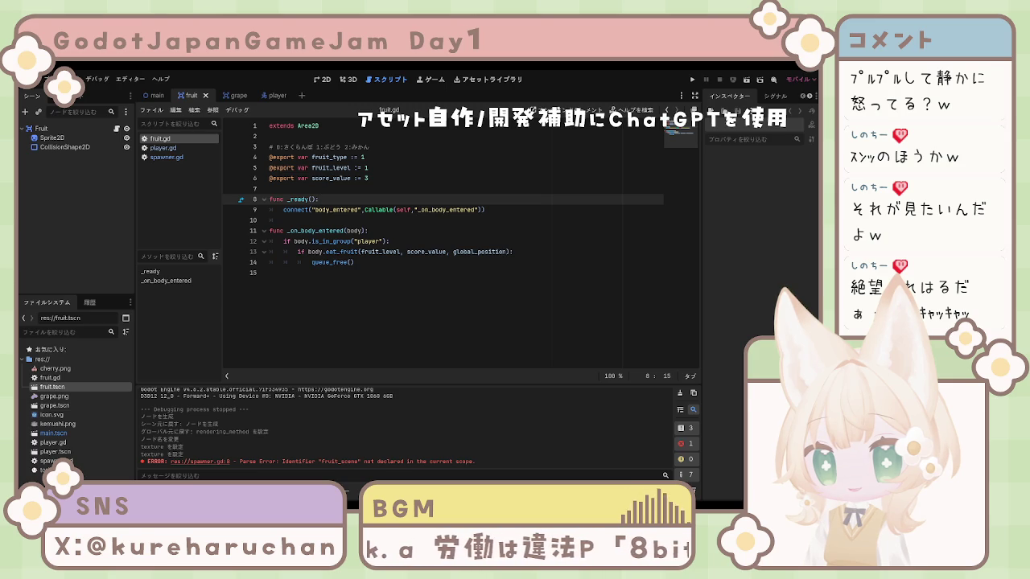
click(161, 148)
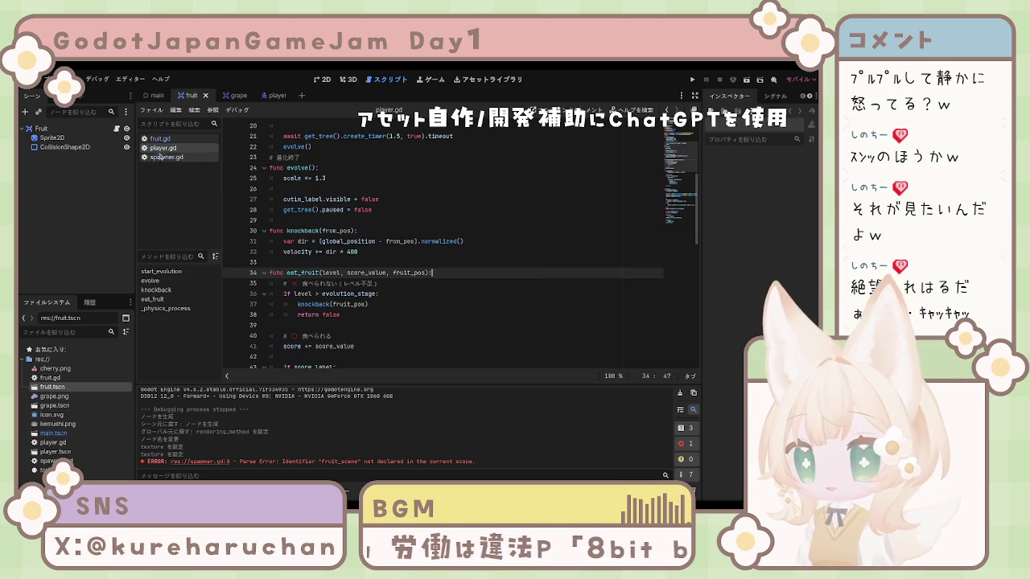
click(163, 158)
click(362, 222)
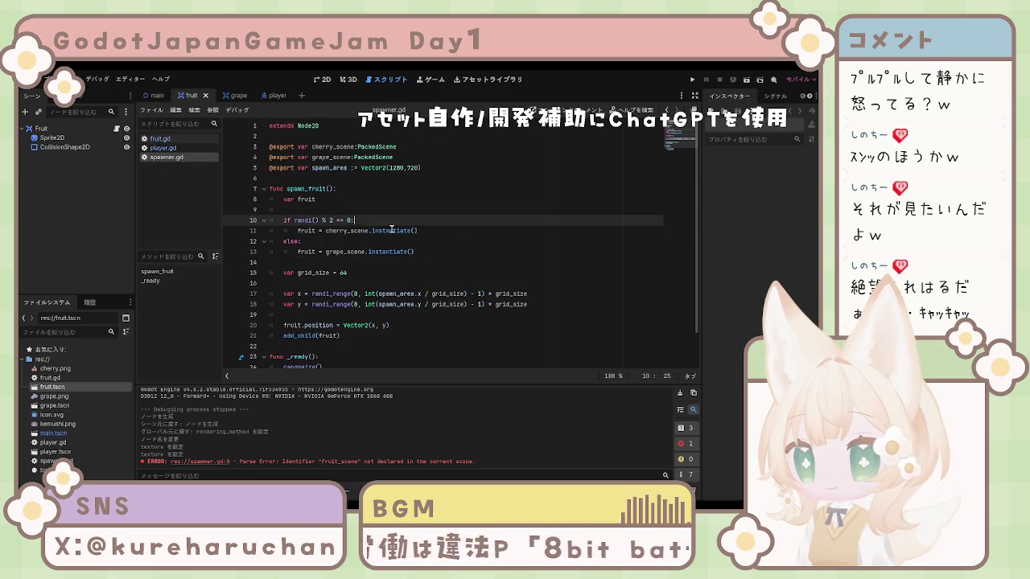
- Change the spawner's randi() modulo divisor from 2 to 4
scroll(358, 226, down, 1)
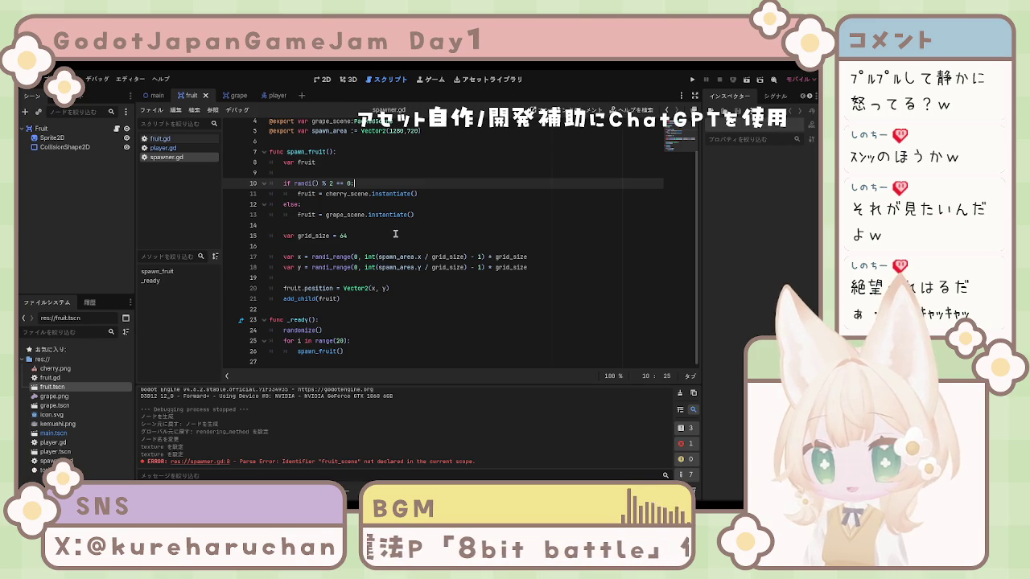
click(396, 236)
click(331, 182)
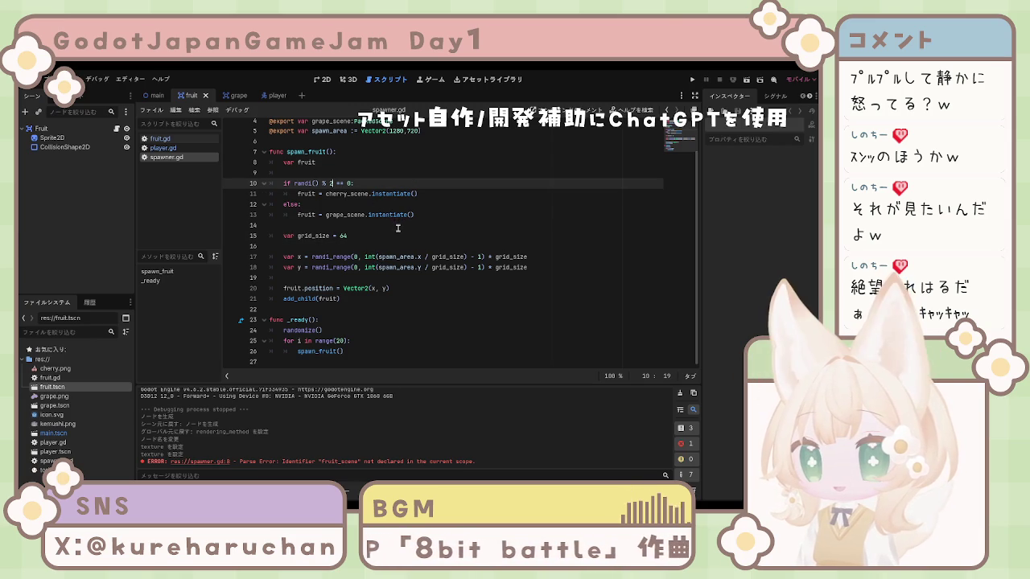
key(BackSpace)
text(4)
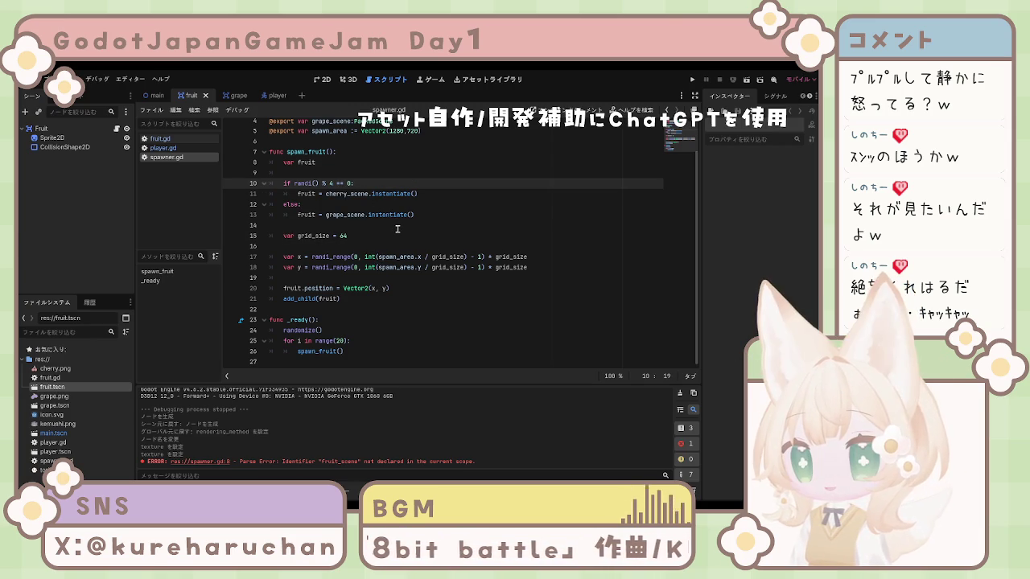
- Replace the if-else block with swapped branches so grape comes first and cherry under else
click(407, 229)
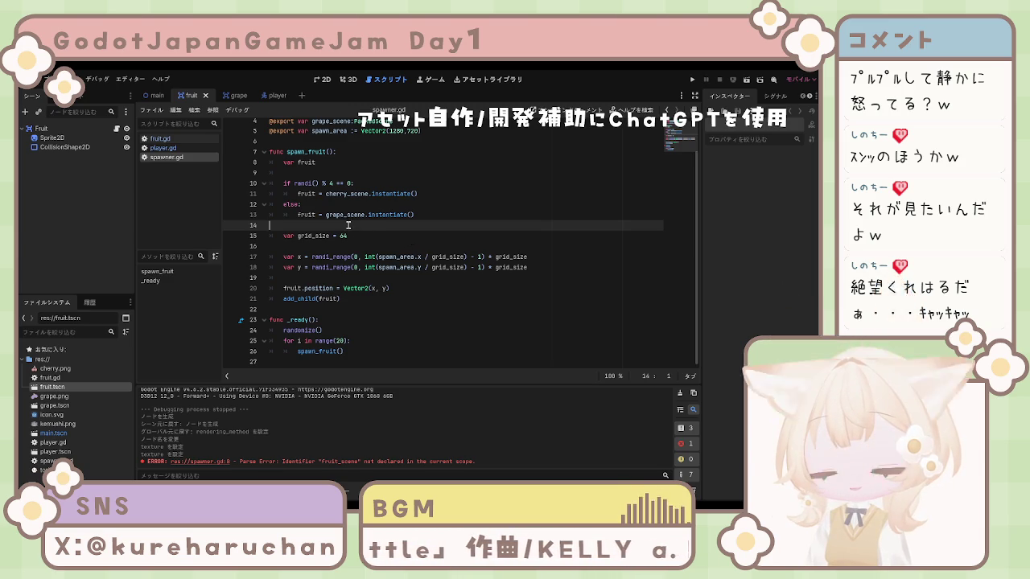
click(428, 206)
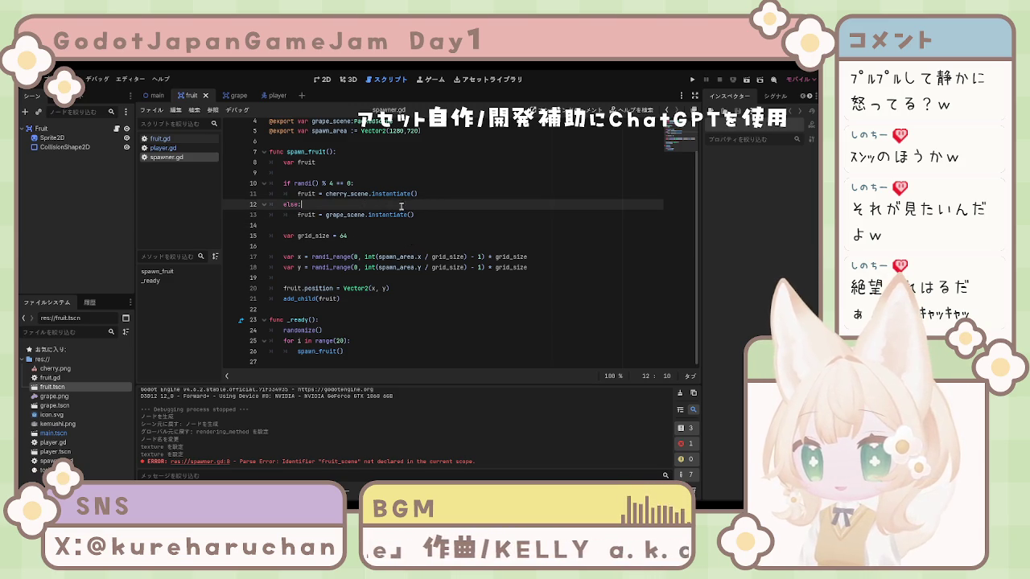
click(284, 183)
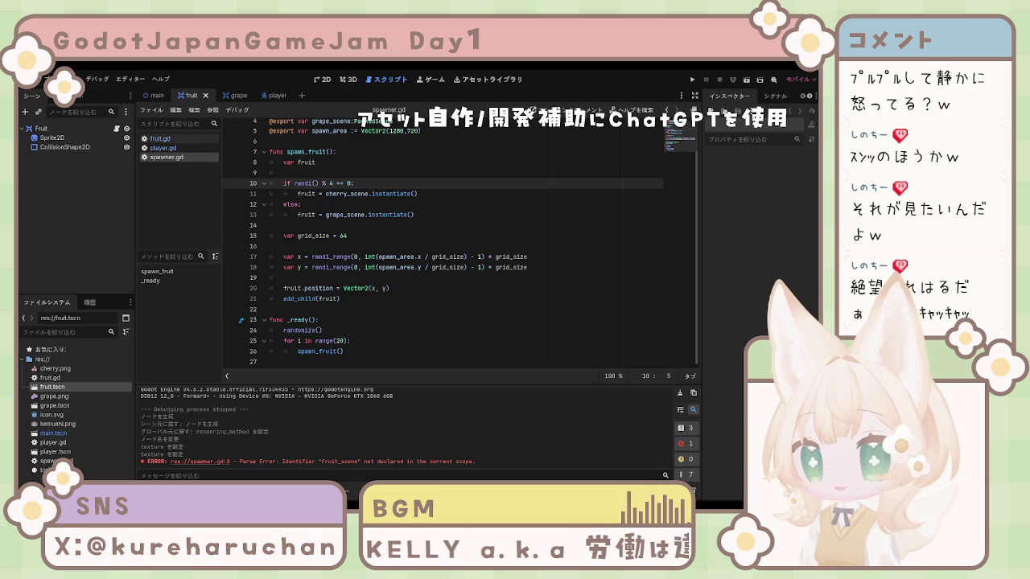
drag(296, 183, 436, 215)
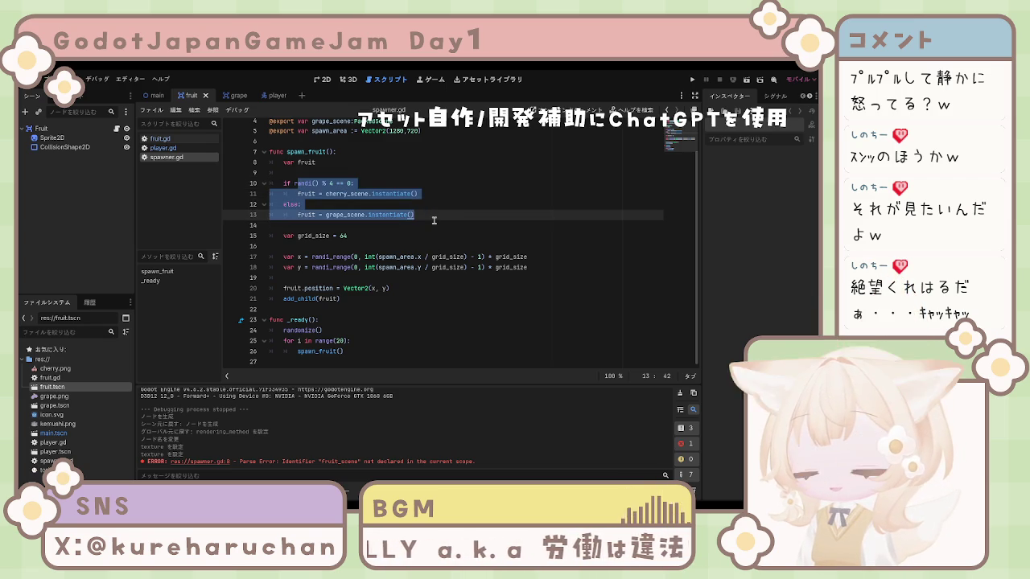
text(if randi() % 4 == 0: 	fruit = grape_scene.instantiate() else: 	fruit = cherry_scene.instantiate())
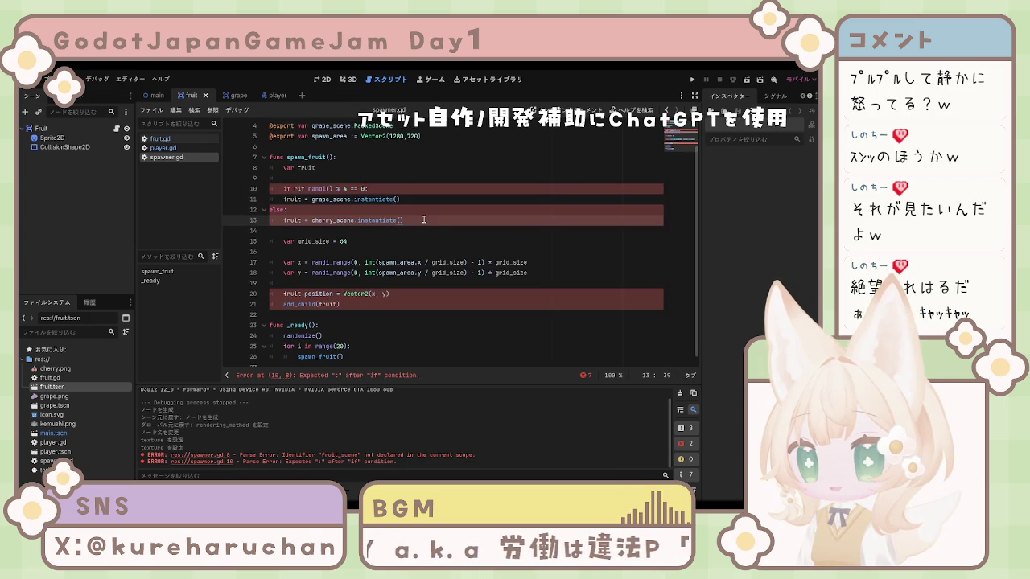
key(ctrl+z)
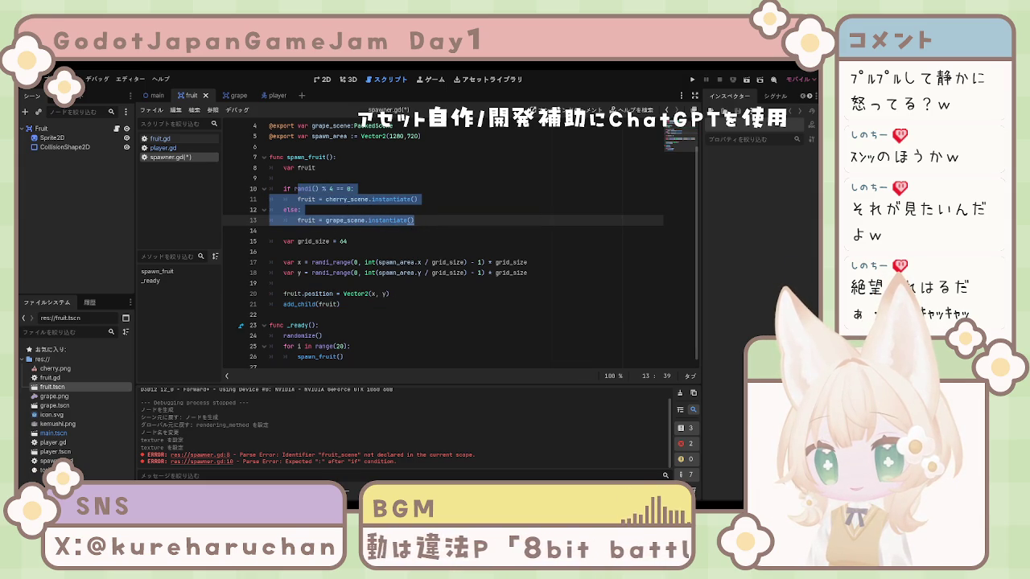
click(354, 241)
mouse_move(283, 188)
mouse_down()
mouse_move(313, 206)
mouse_move(417, 220)
mouse_up()
text(if randi() % 4 == 0: 	fruit = grape_scene.instantiate() else: 	fruit = cherry_scene.instantiate())
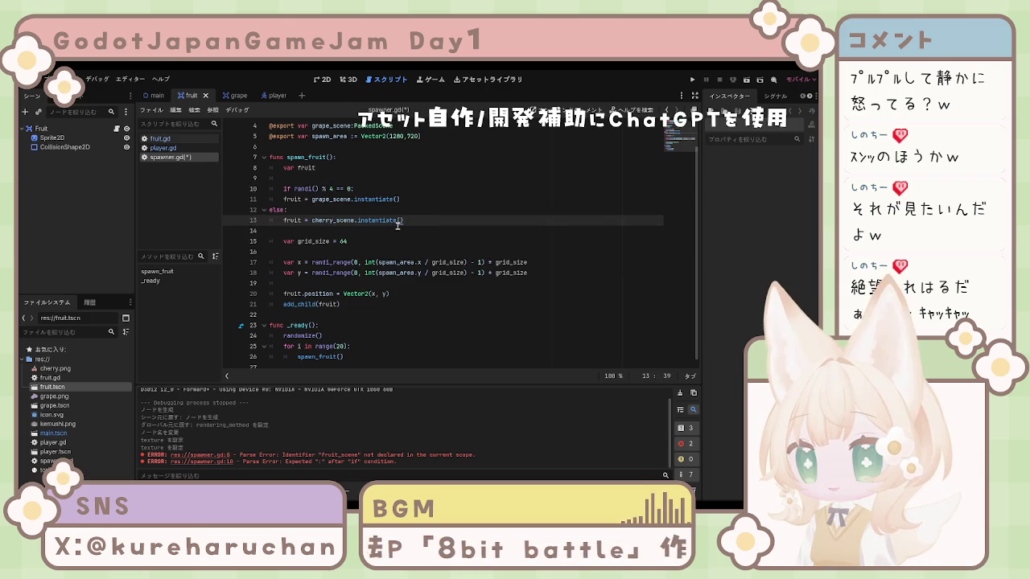
- Fix the indentation of the grape and cherry assignments and align else with the if
click(271, 211)
key(Tab)
key(Tab)
click(283, 221)
key(Tab)
key(Up)
key(Up)
key(Home)
key(Tab)
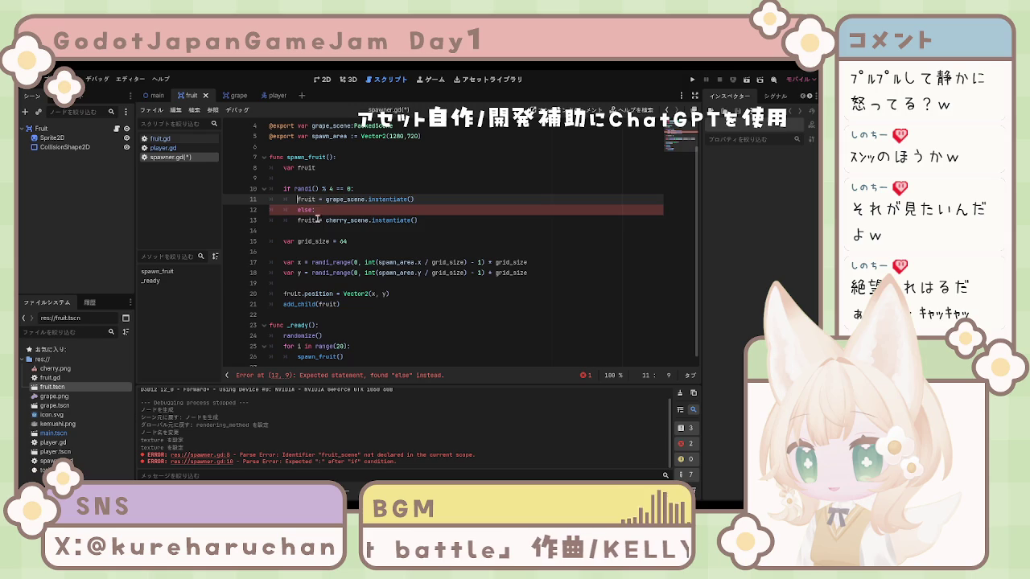
click(297, 210)
key(BackSpace)
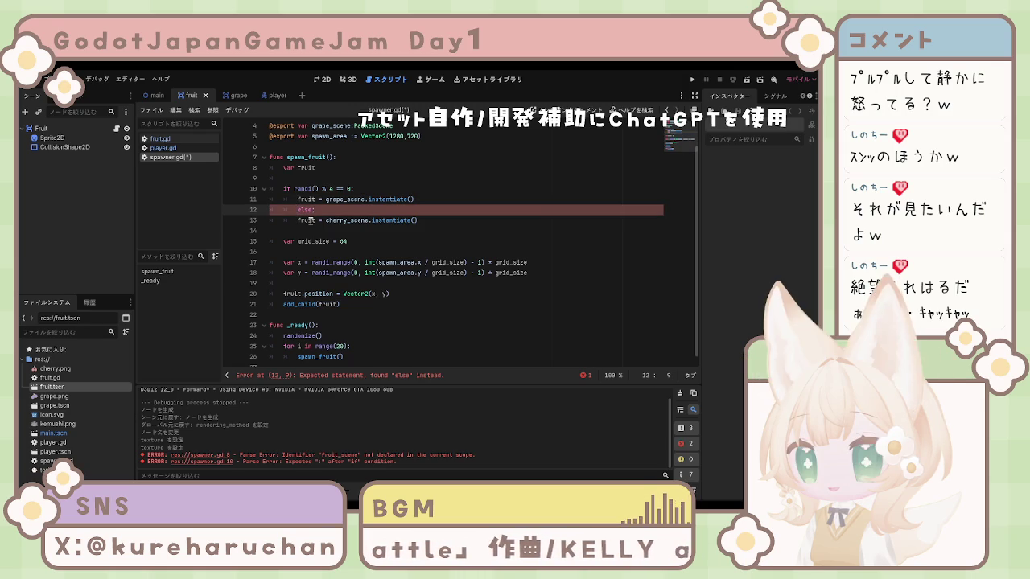
- Save spawner.gd and run the game with F5
key(ctrl+s)
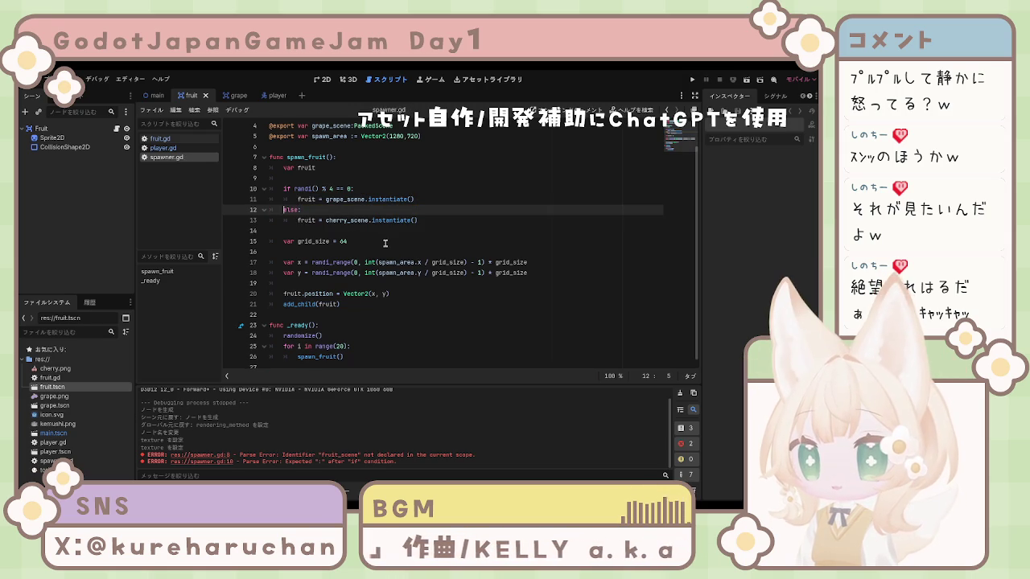
scroll(389, 235, up, 1)
key(F5)
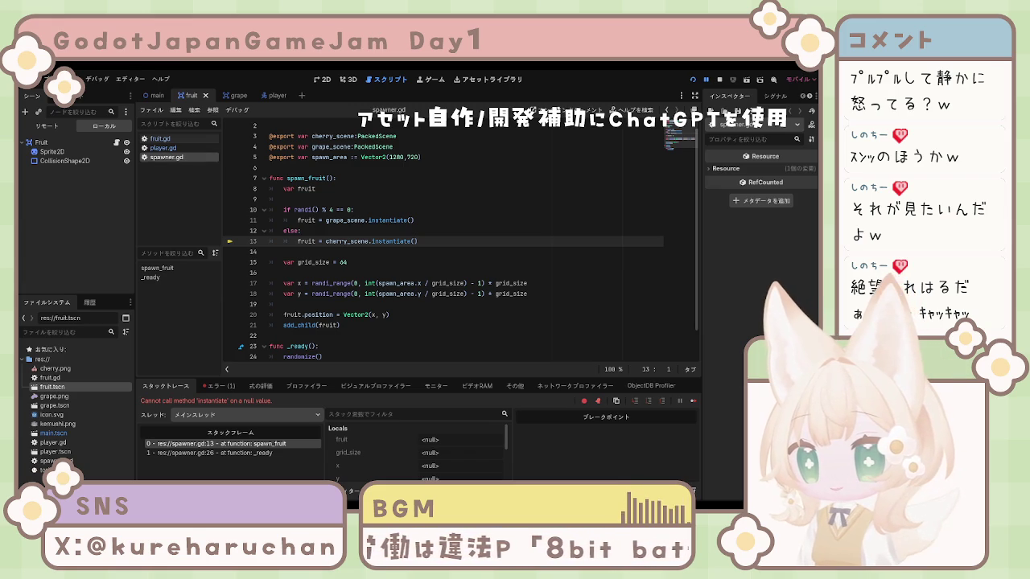
- Open fruit.gd and inspect the Fruit root node's fruit values
click(170, 150)
click(169, 143)
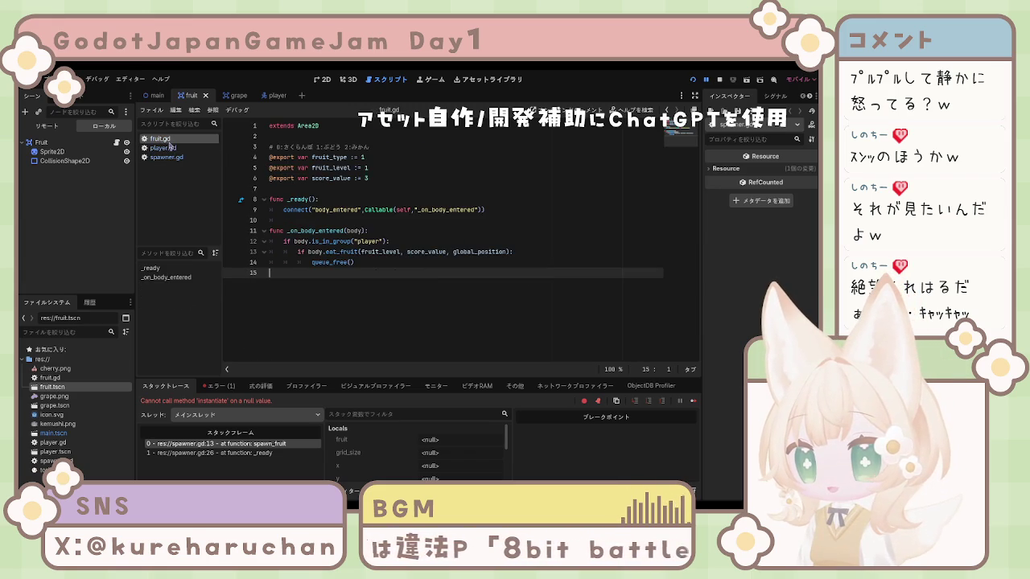
click(80, 162)
click(69, 152)
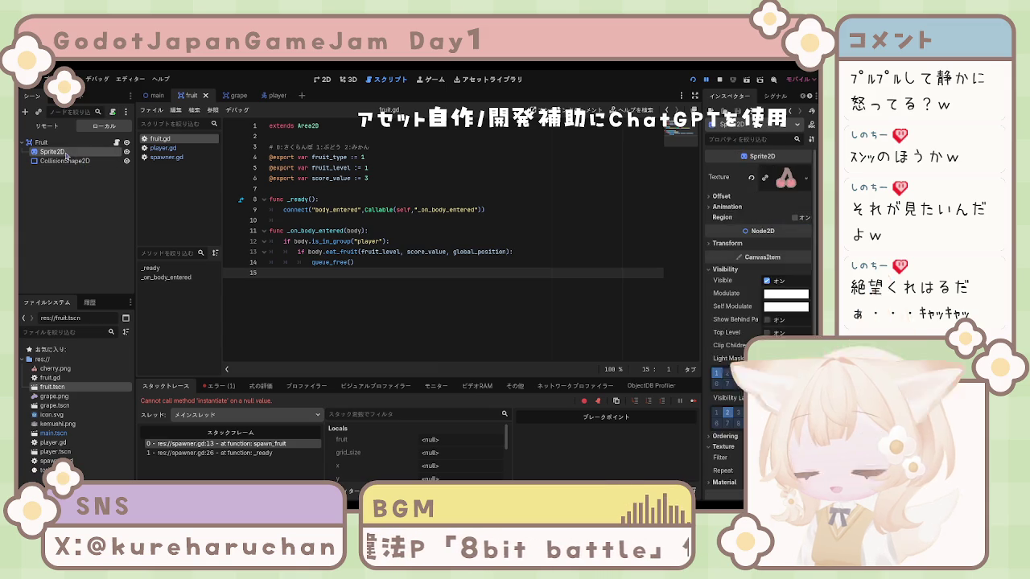
click(63, 143)
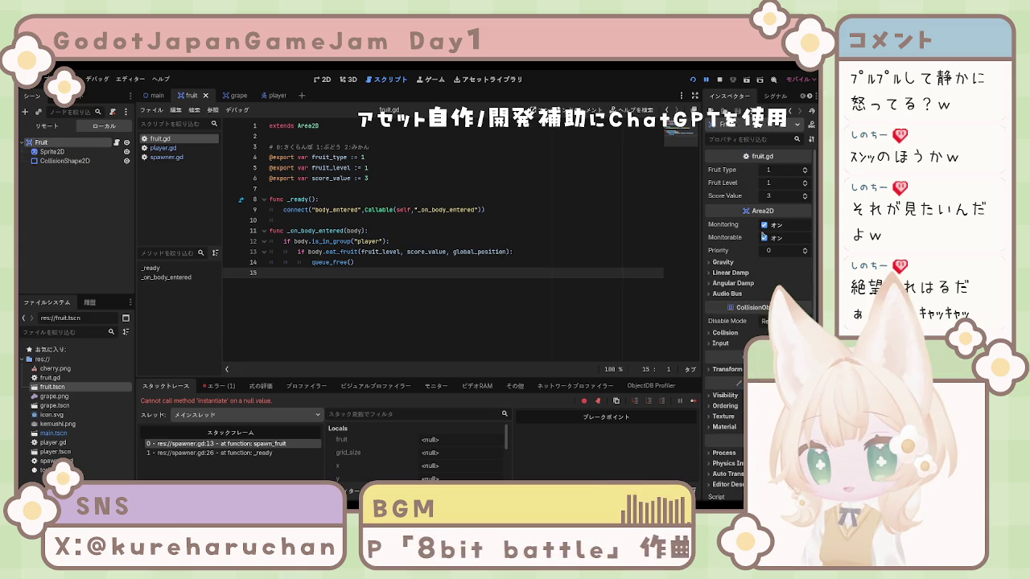
scroll(765, 240, down, 1)
- Inspect the fruit scene's CollisionShape2D, Sprite2D and Fruit root properties
click(64, 161)
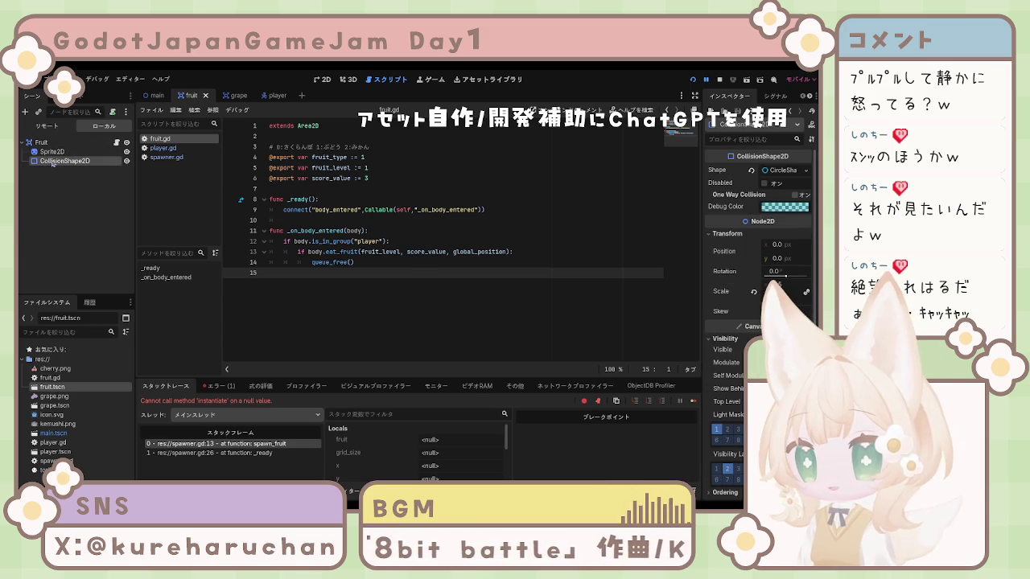
click(55, 153)
click(57, 144)
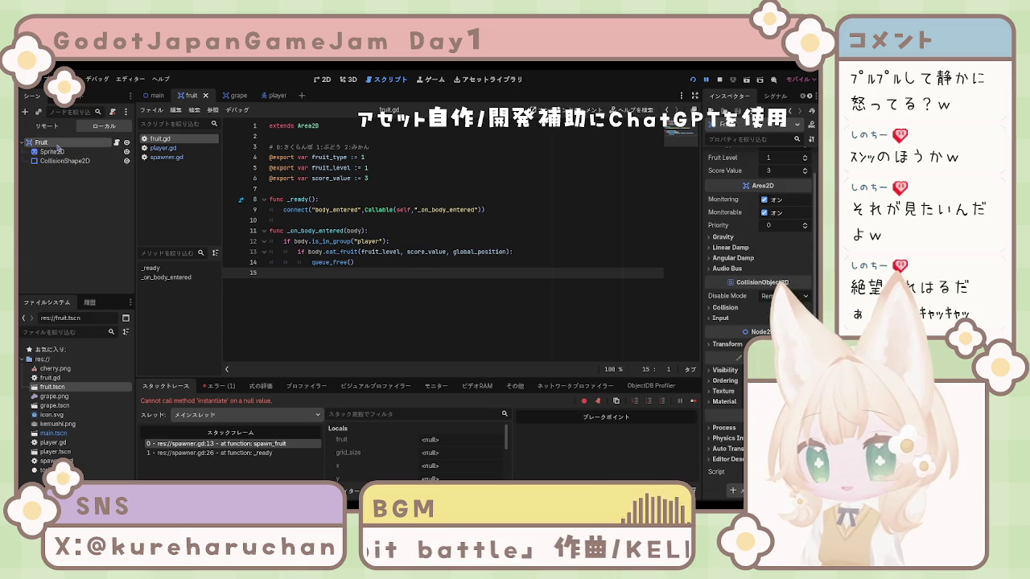
click(52, 152)
click(56, 144)
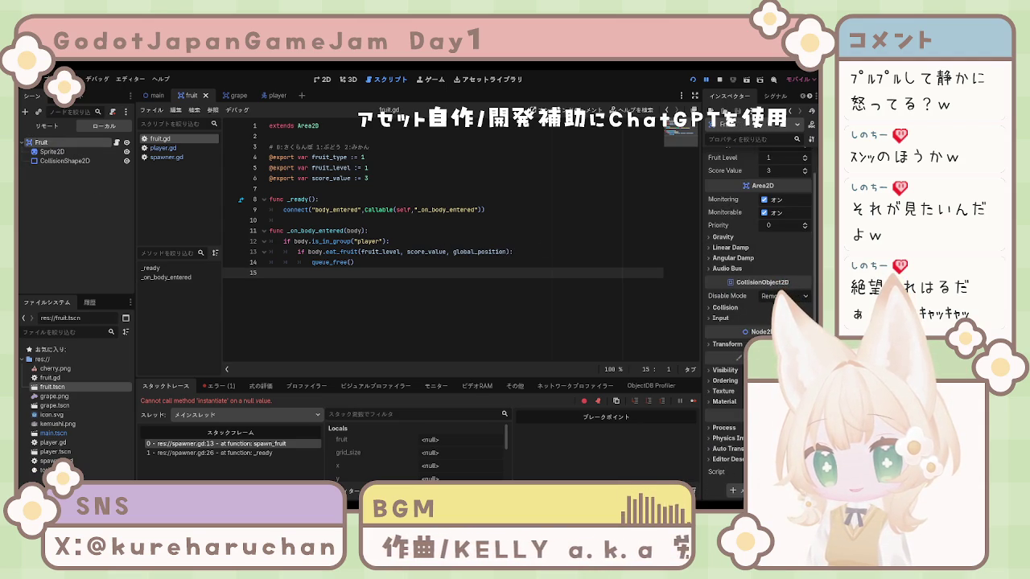
click(42, 144)
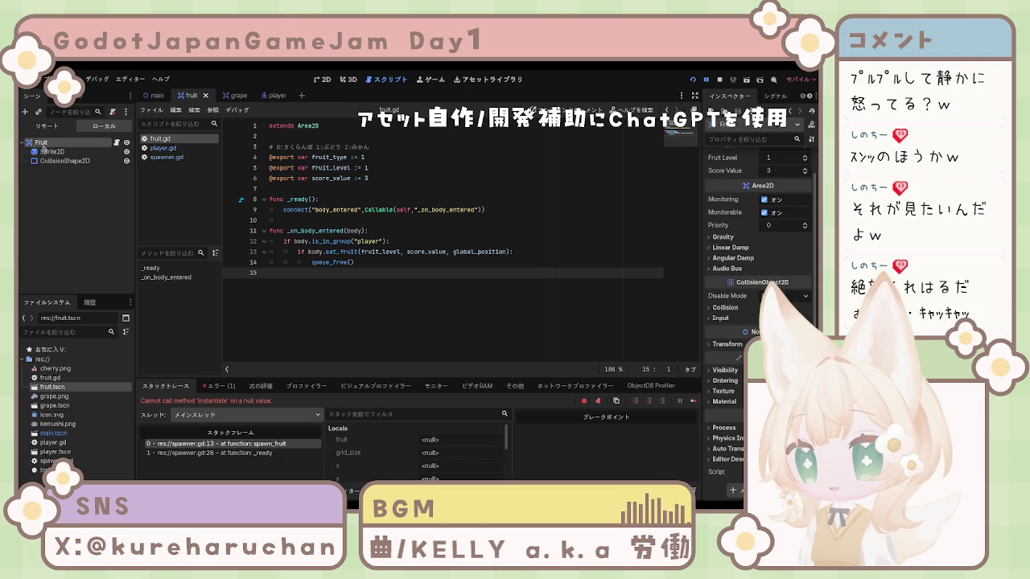
scroll(778, 179, up, 1)
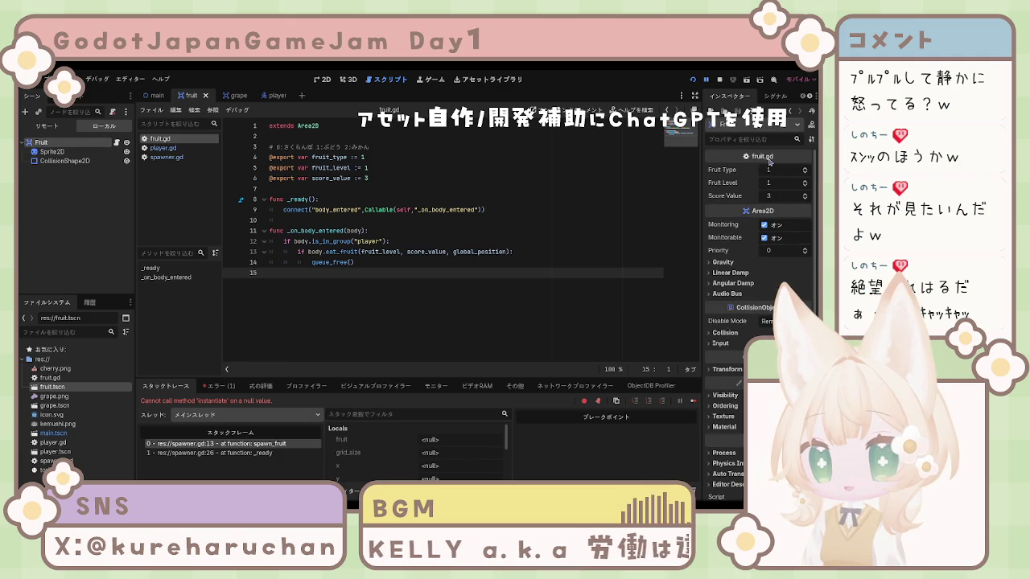
click(61, 161)
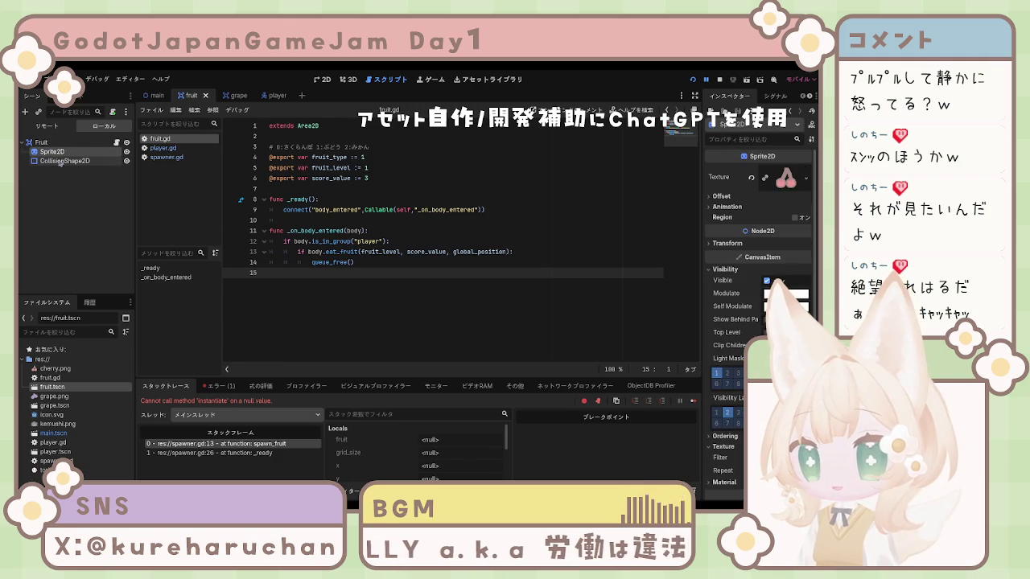
click(52, 151)
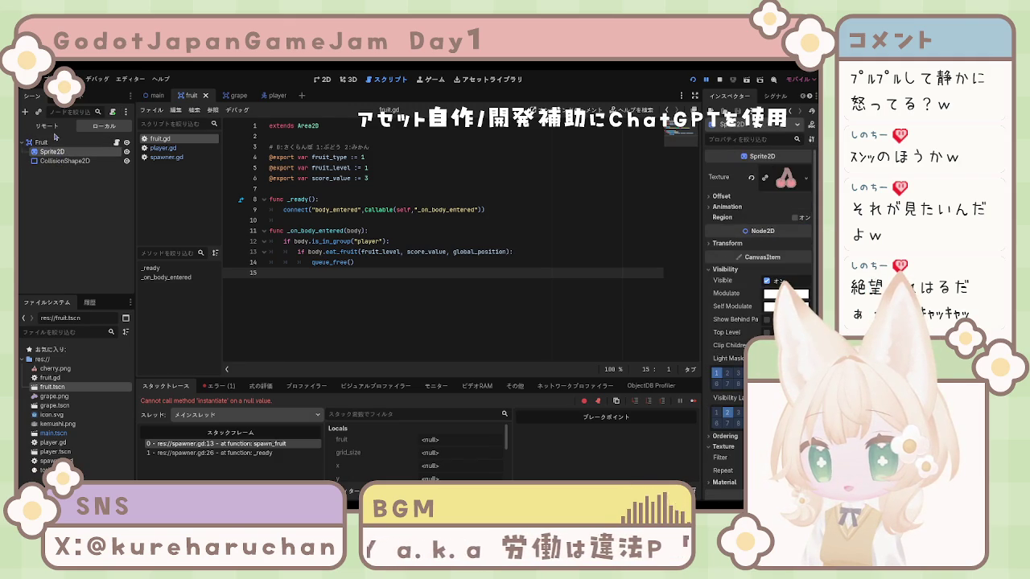
click(47, 142)
- Check player.gd and spawner.gd for the null instantiate error, then bring up the grape scene
click(163, 148)
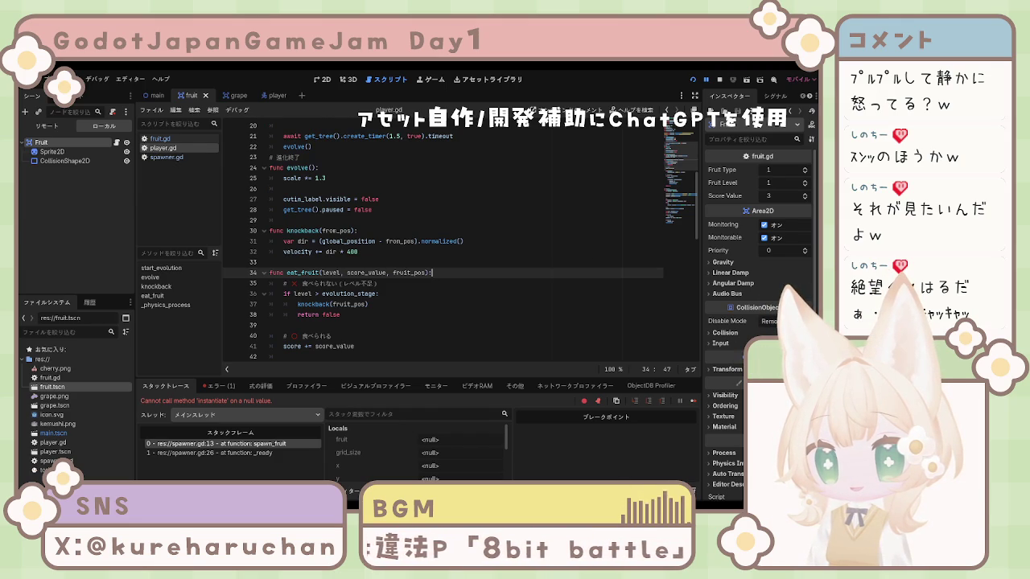
click(167, 157)
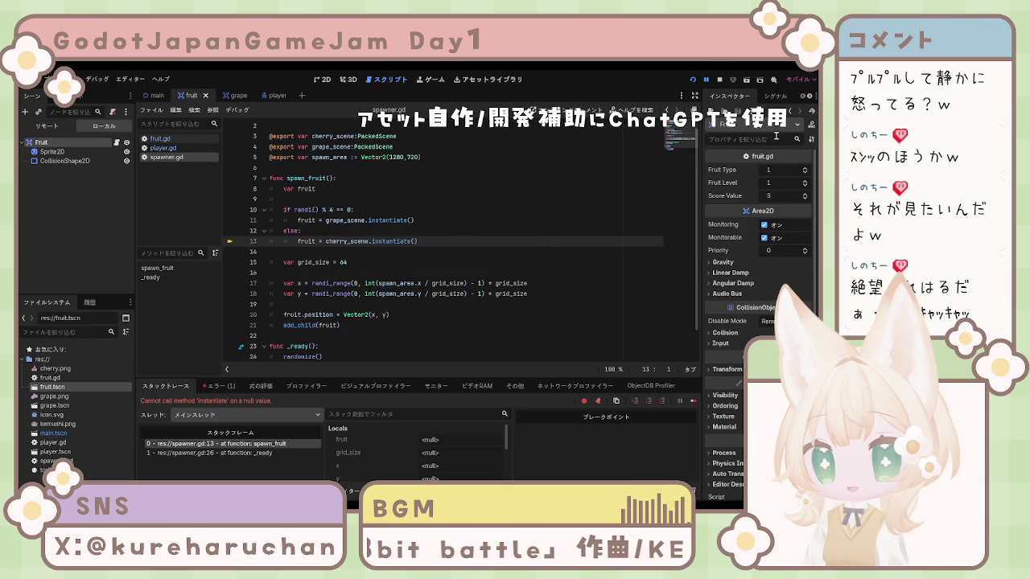
click(809, 99)
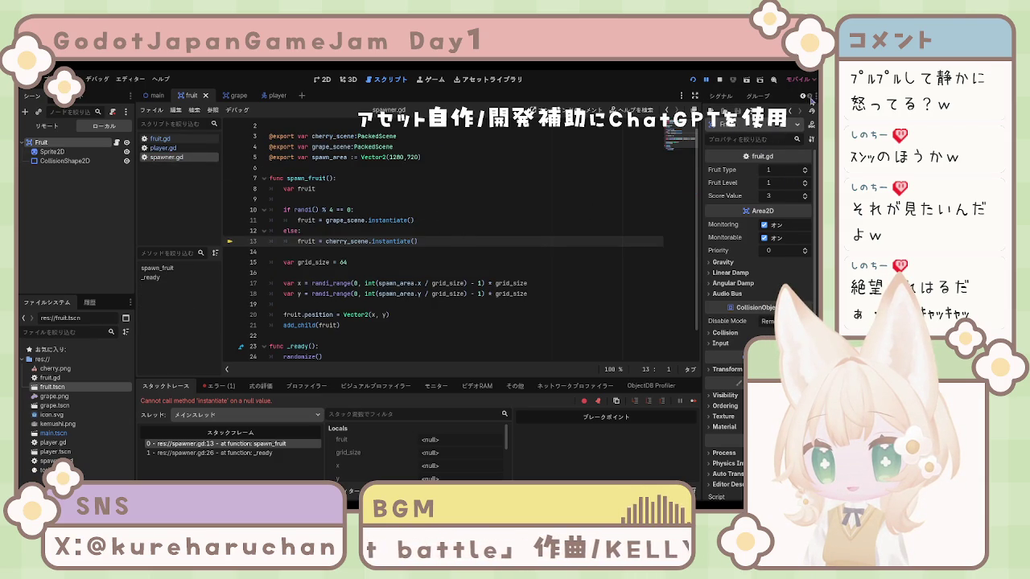
click(801, 97)
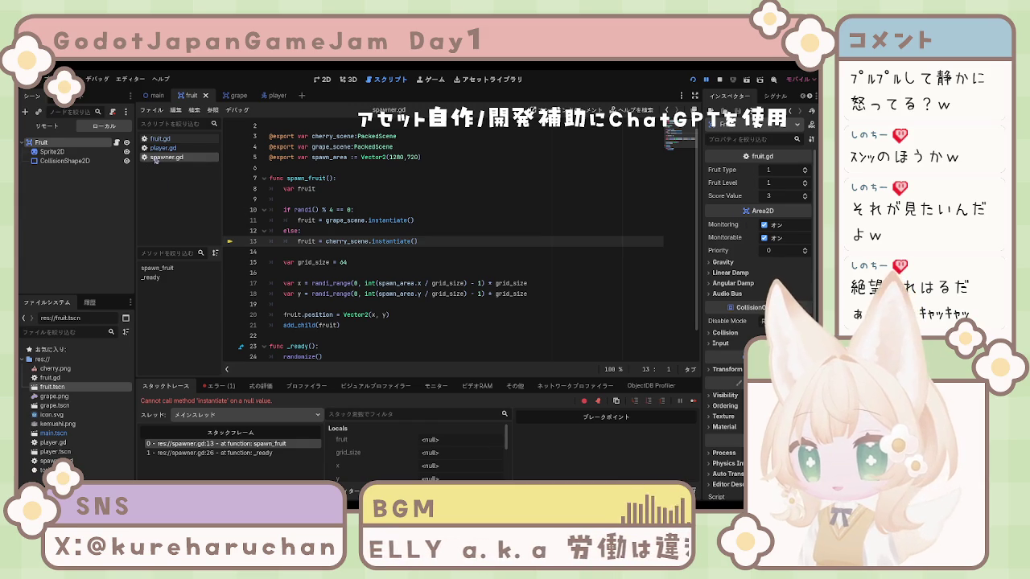
click(236, 98)
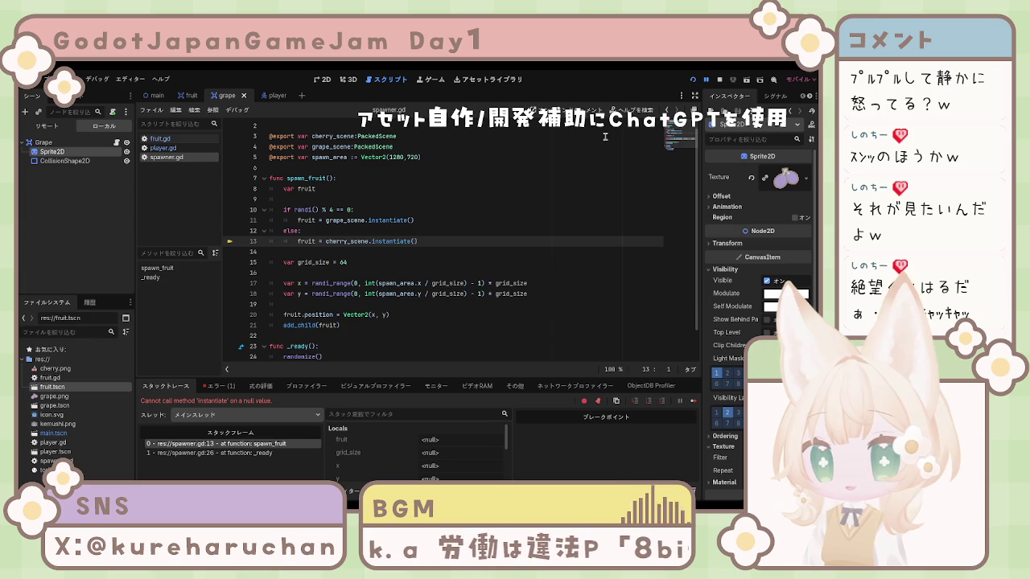
- Review the Grape root's fruit type, level and score values and its collision shape
click(49, 143)
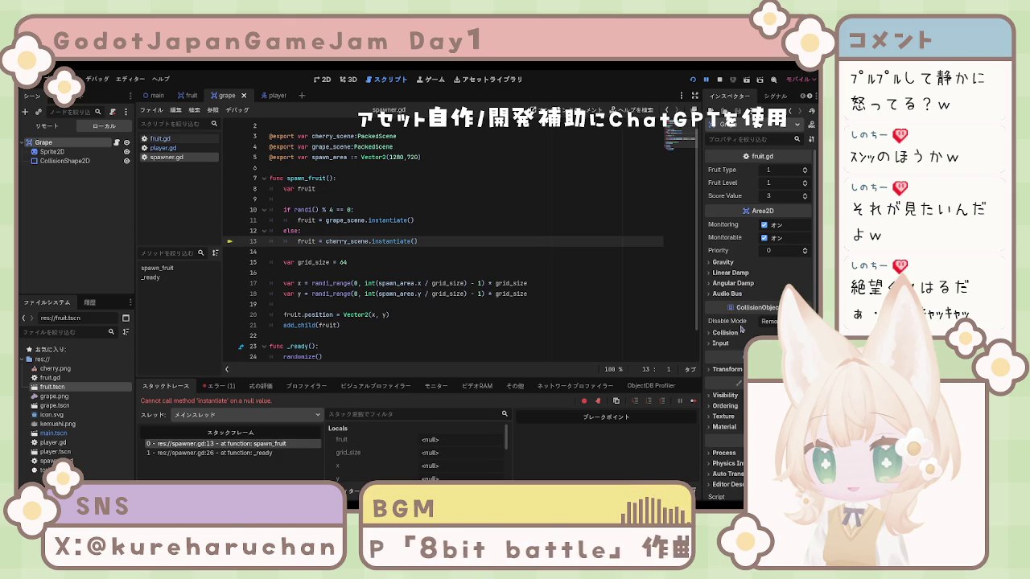
scroll(737, 355, down, 1)
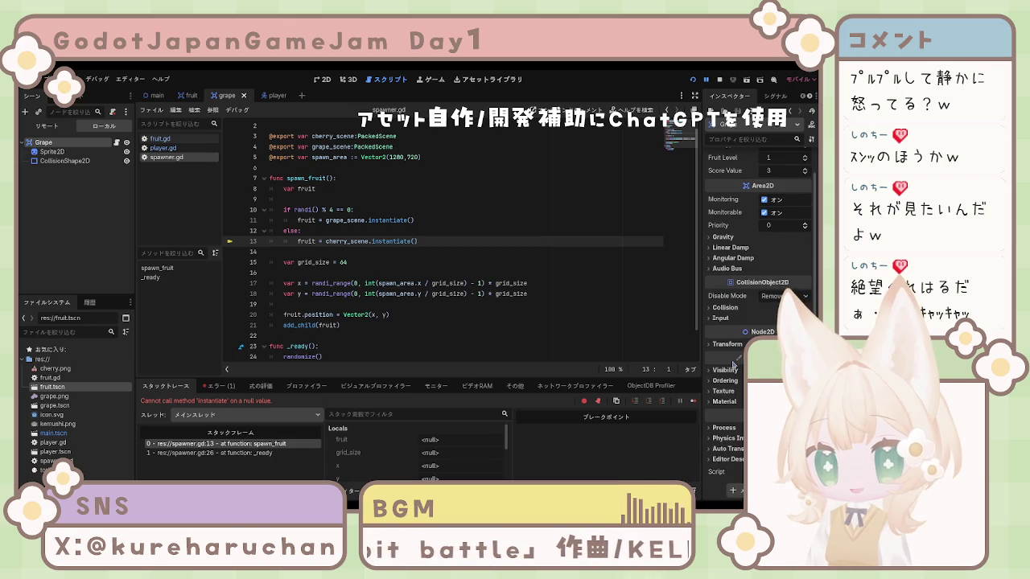
scroll(734, 360, up, 1)
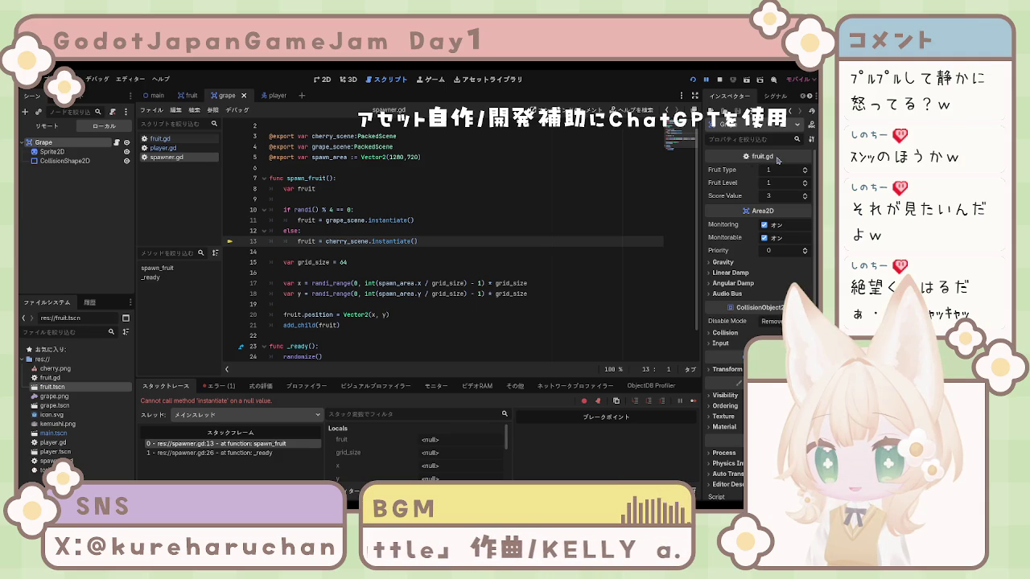
scroll(773, 219, down, 1)
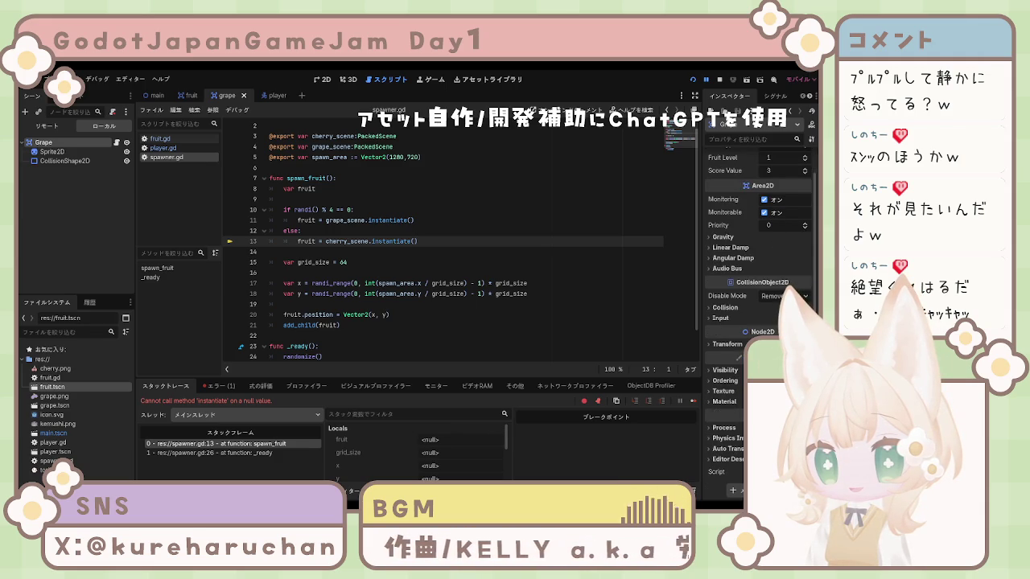
scroll(760, 225, up, 1)
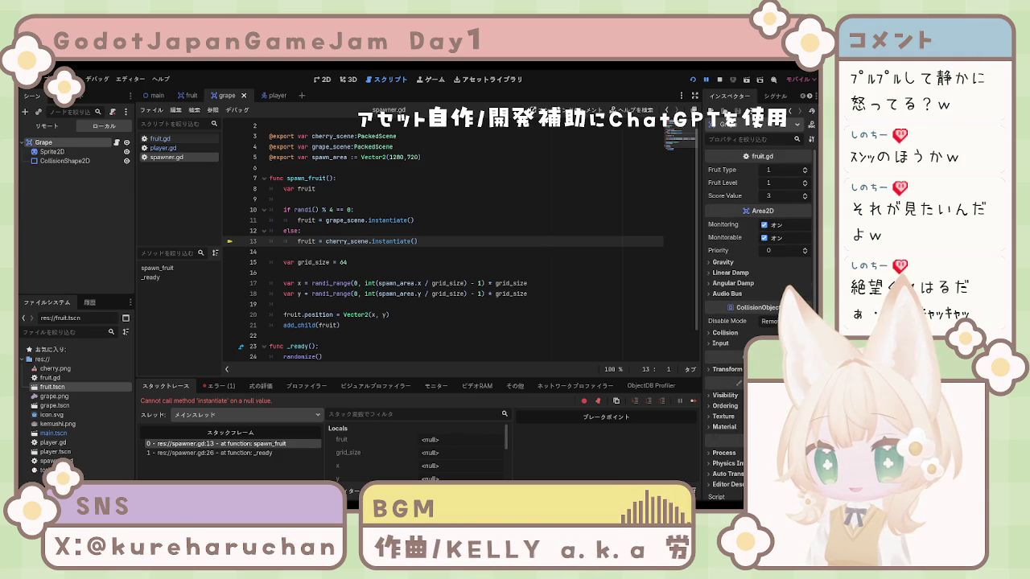
click(58, 161)
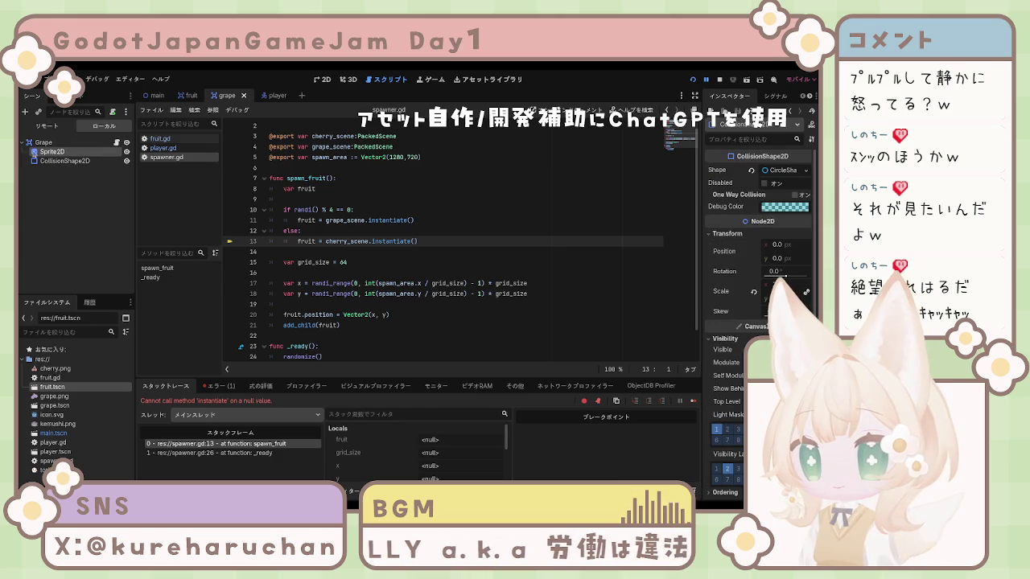
click(44, 142)
- Flip through player.gd and fruit.gd, ending on spawner.gd
click(162, 148)
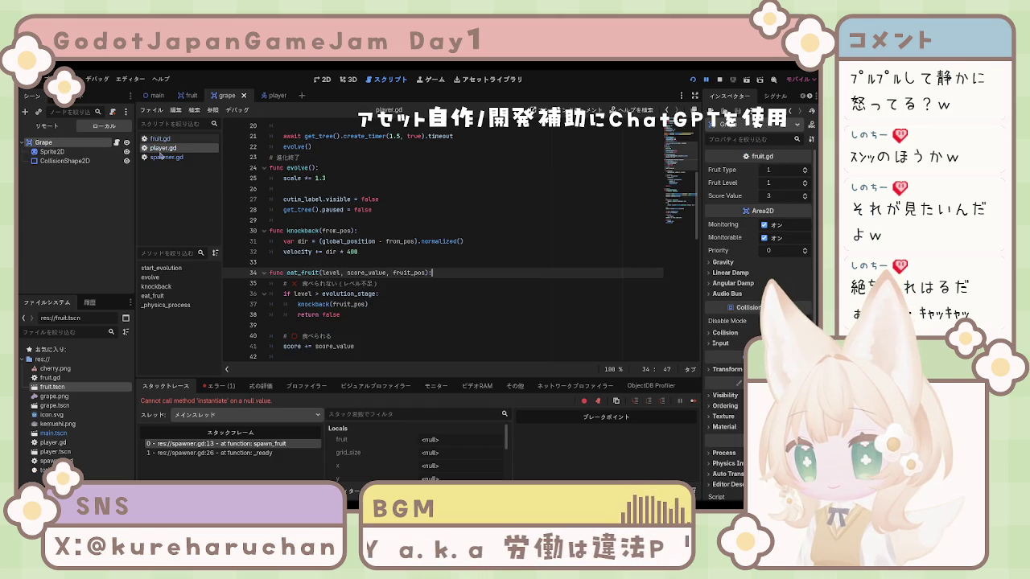
click(160, 139)
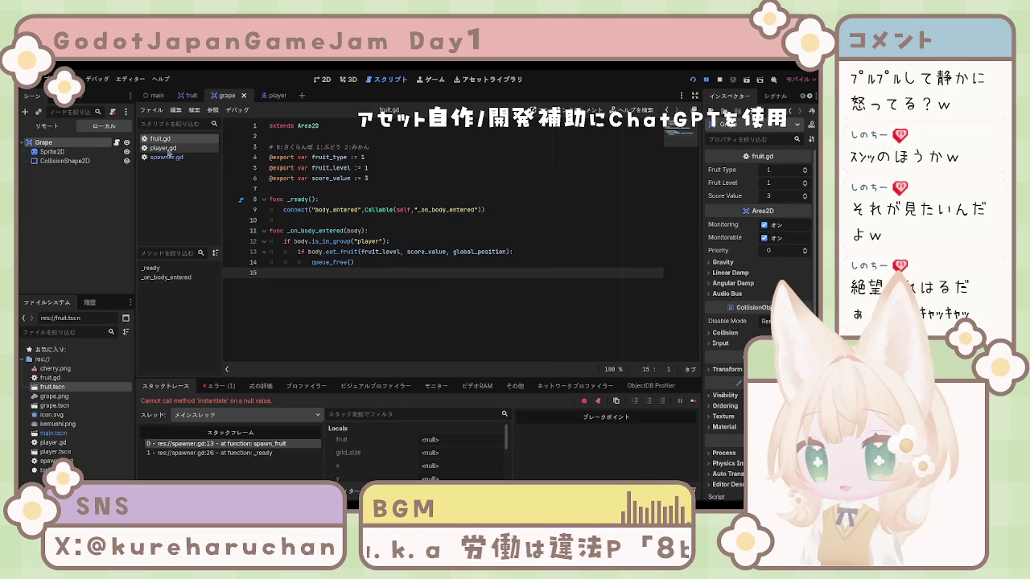
click(164, 149)
click(161, 139)
click(163, 157)
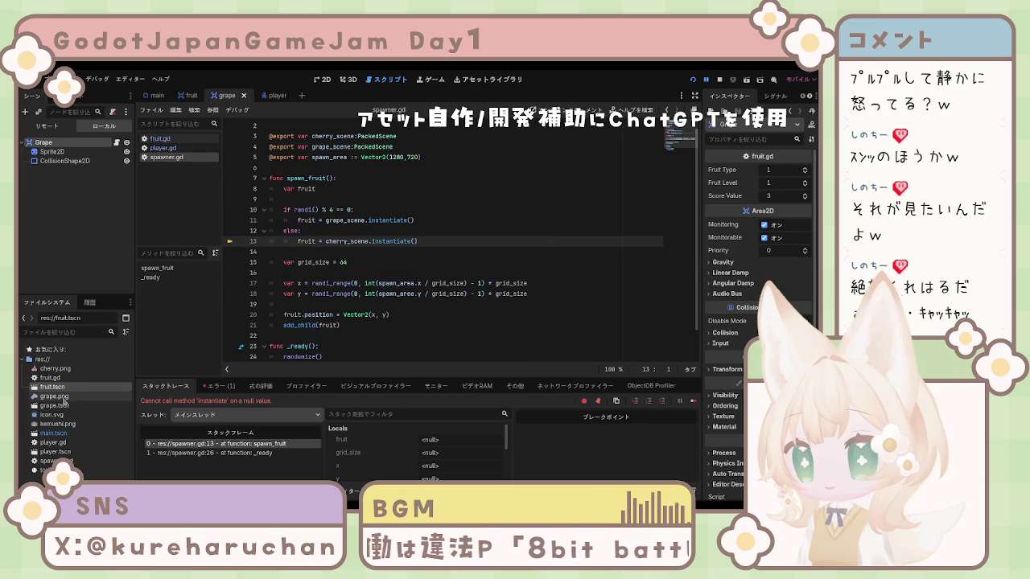
- Switch through the fruit and main scenes to the player scene
click(191, 95)
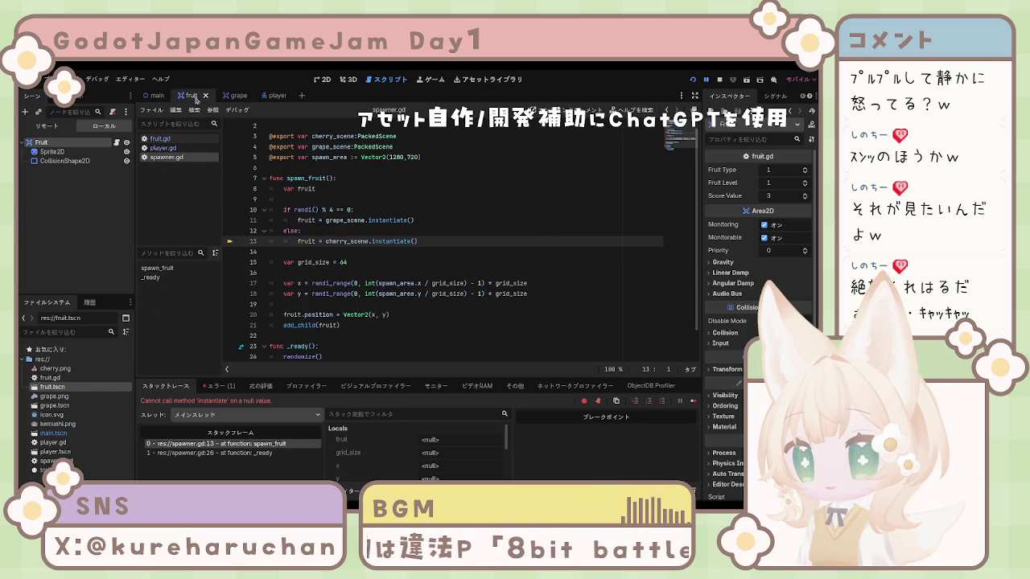
click(64, 161)
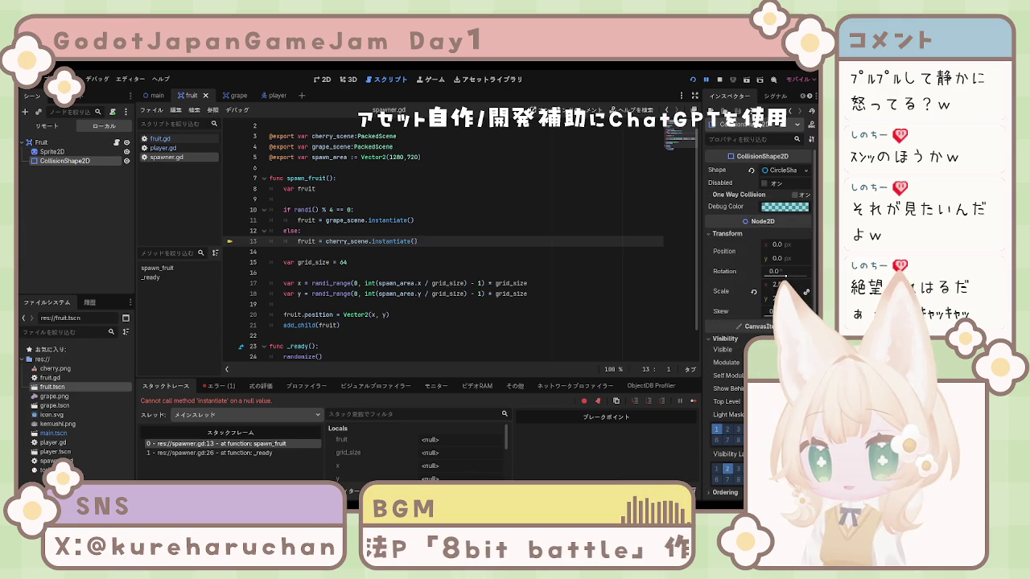
click(153, 95)
click(272, 95)
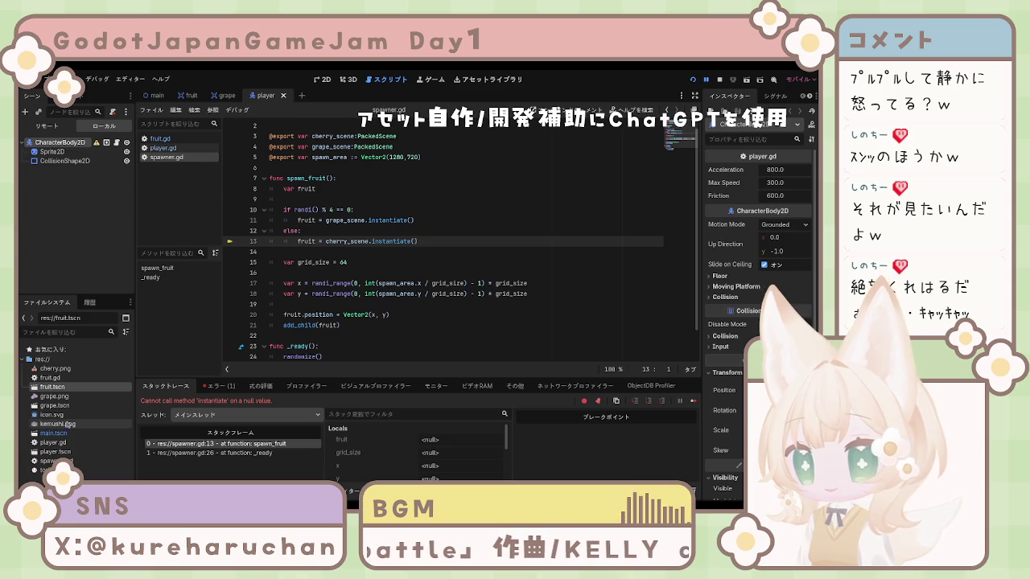
- Select spawner.gd in the FileSystem dock and view its Resource properties
click(56, 452)
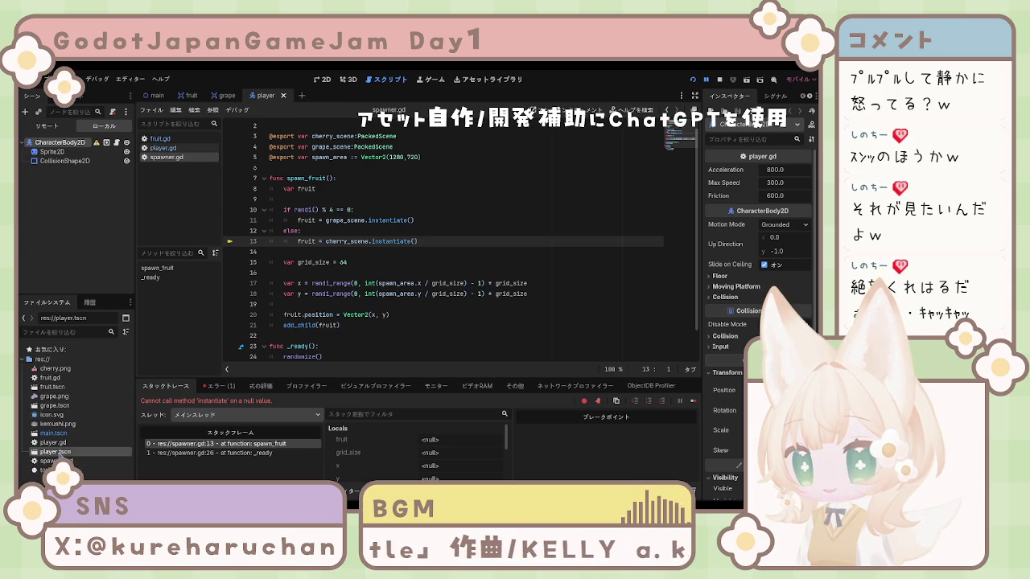
click(48, 461)
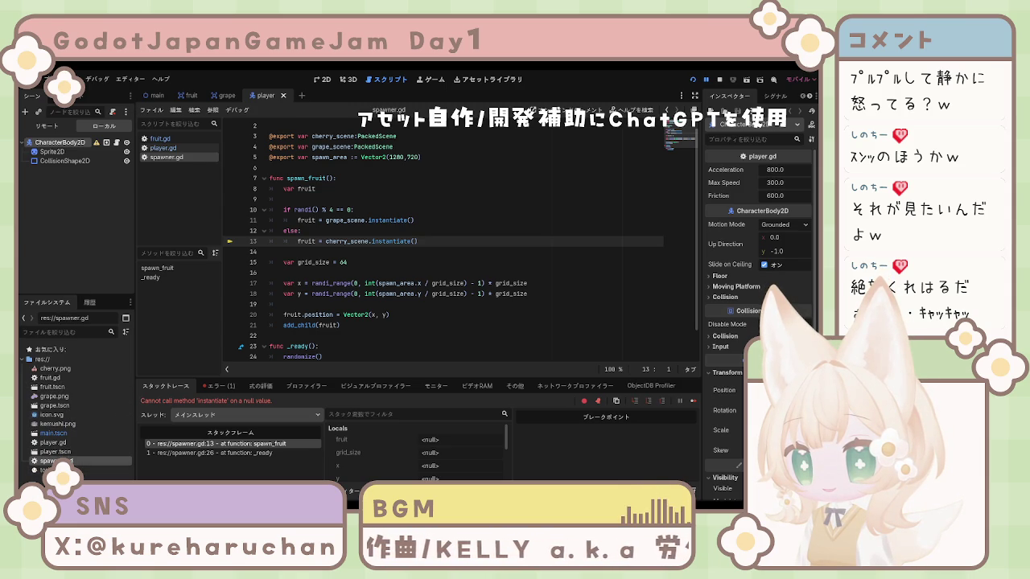
click(762, 156)
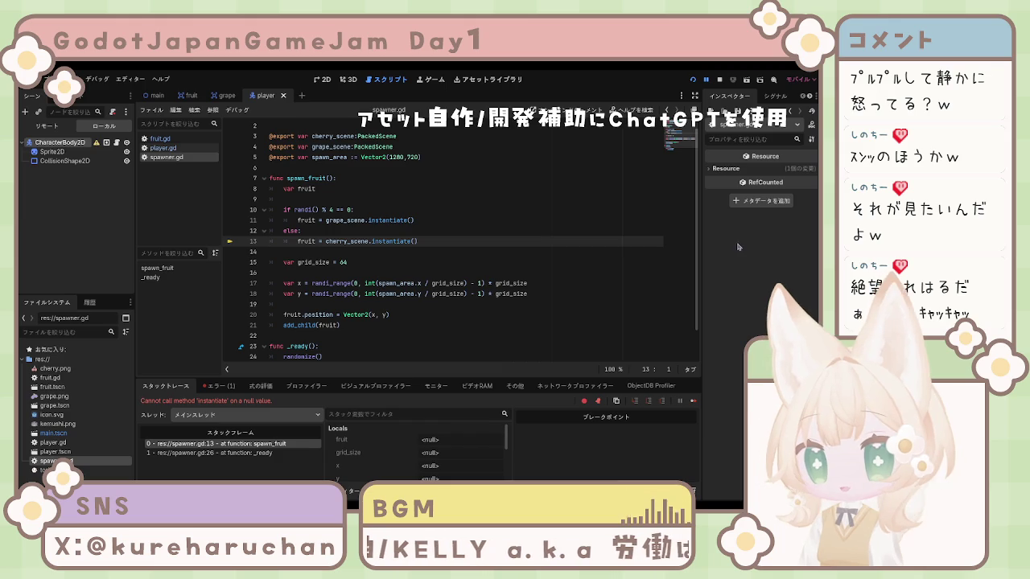
click(715, 170)
click(715, 170)
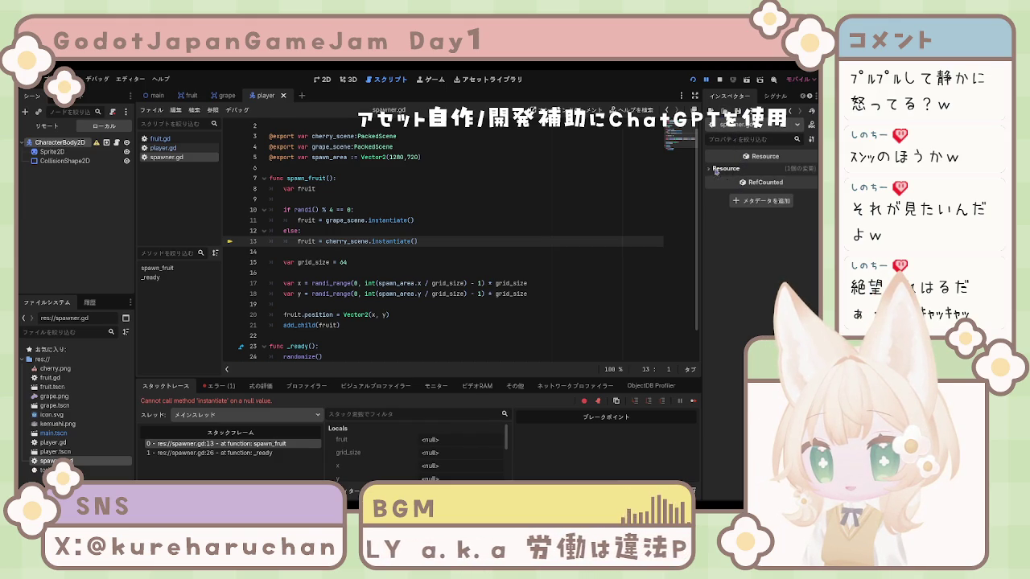
- Go to the var fruit line 8, show the script's signals, and stop the game with F8
click(588, 188)
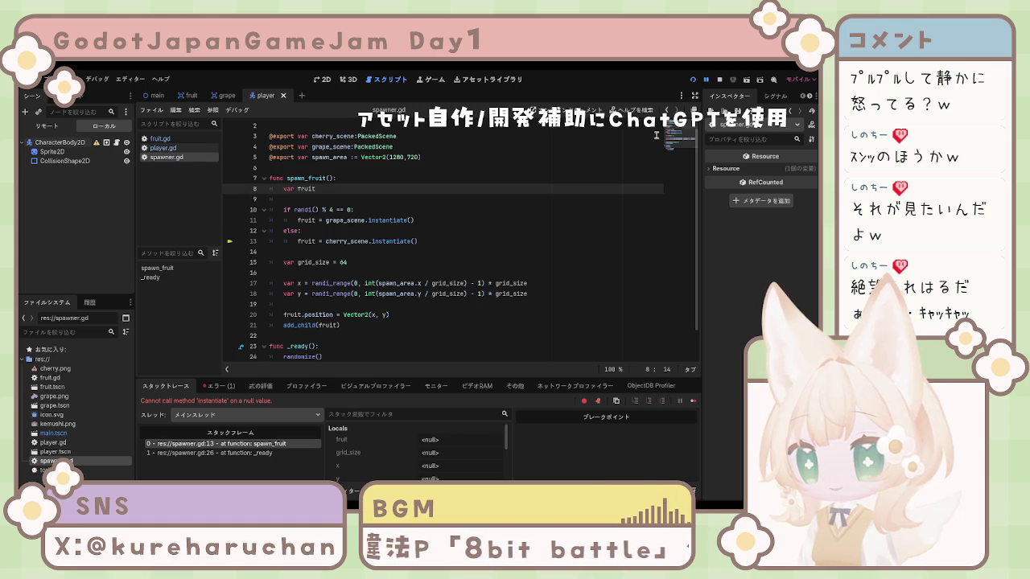
click(764, 98)
key(F8)
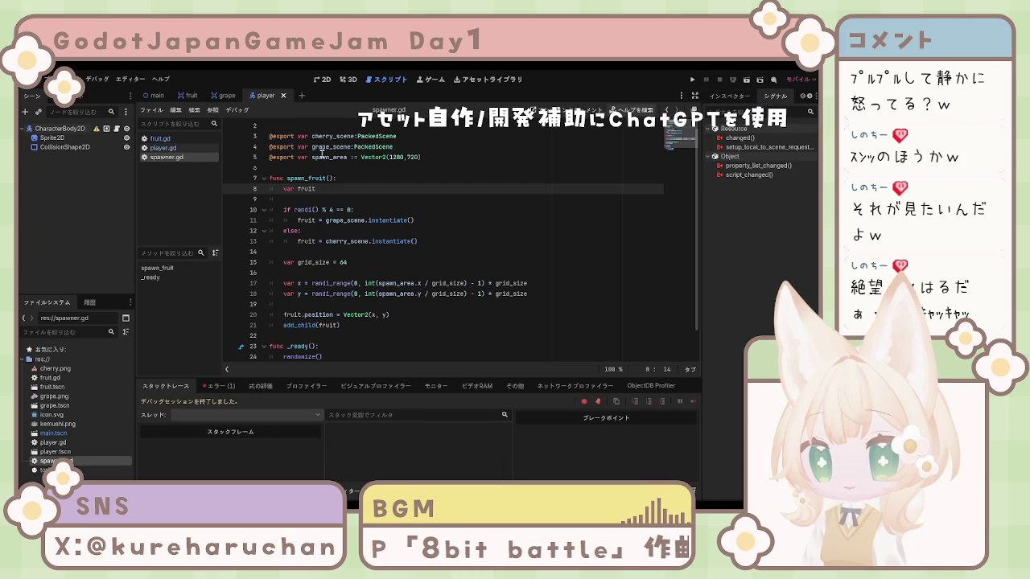
- Inspect the player's Sprite2D signals and properties and its collision shape
click(64, 148)
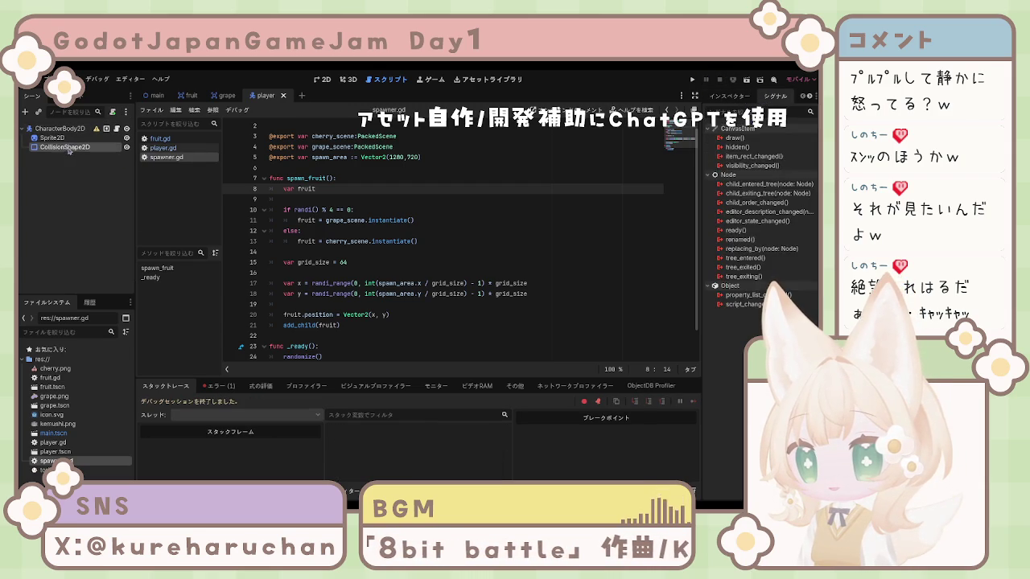
click(52, 138)
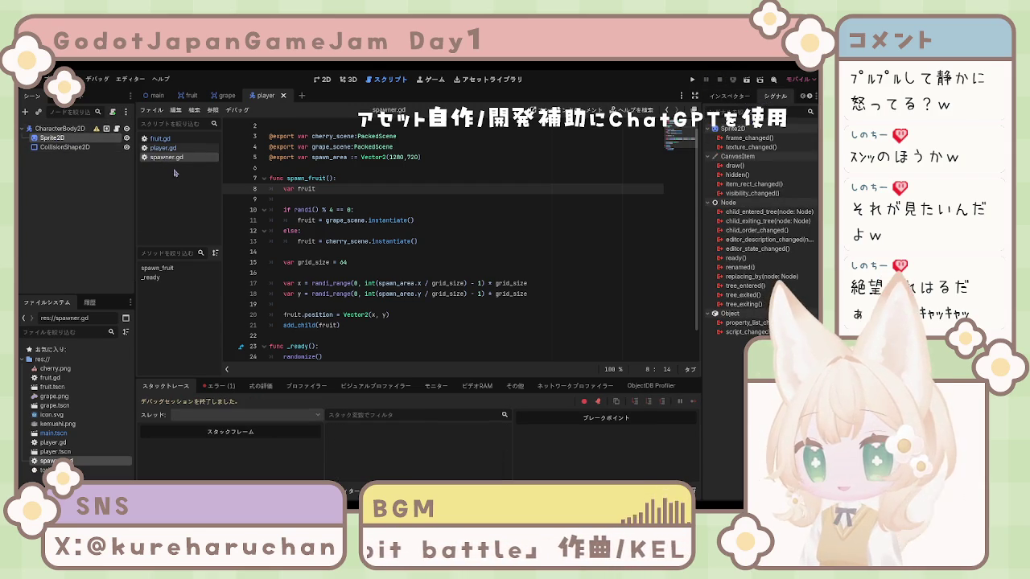
click(731, 101)
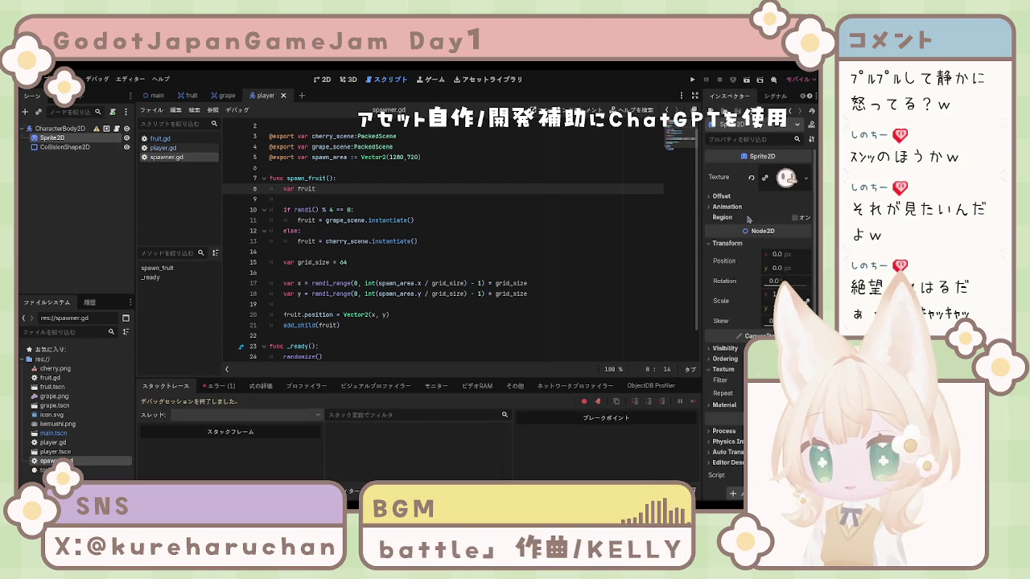
click(53, 149)
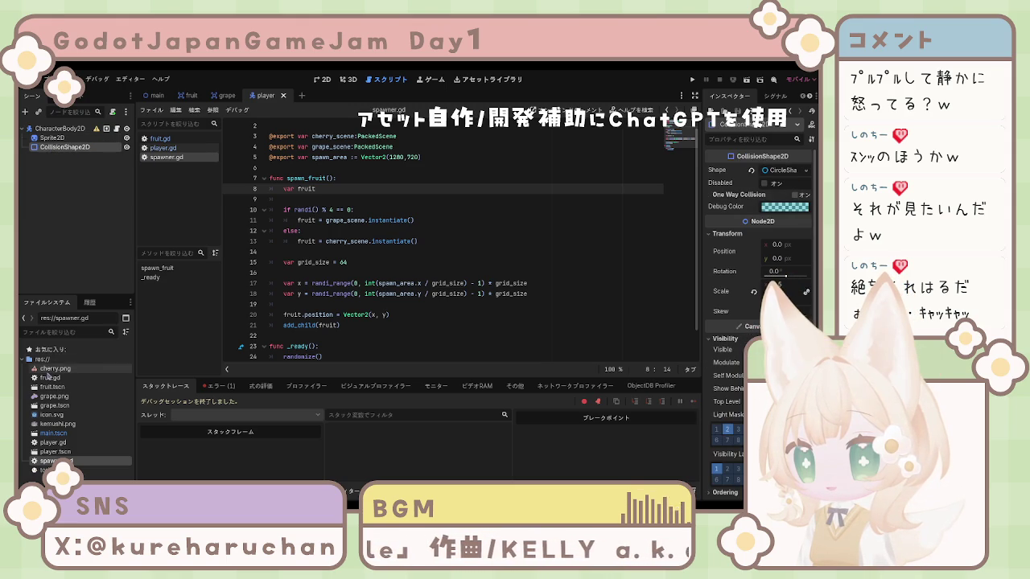
- Open the fruit scene and then main.tscn from the FileSystem dock
click(50, 378)
double_click(52, 387)
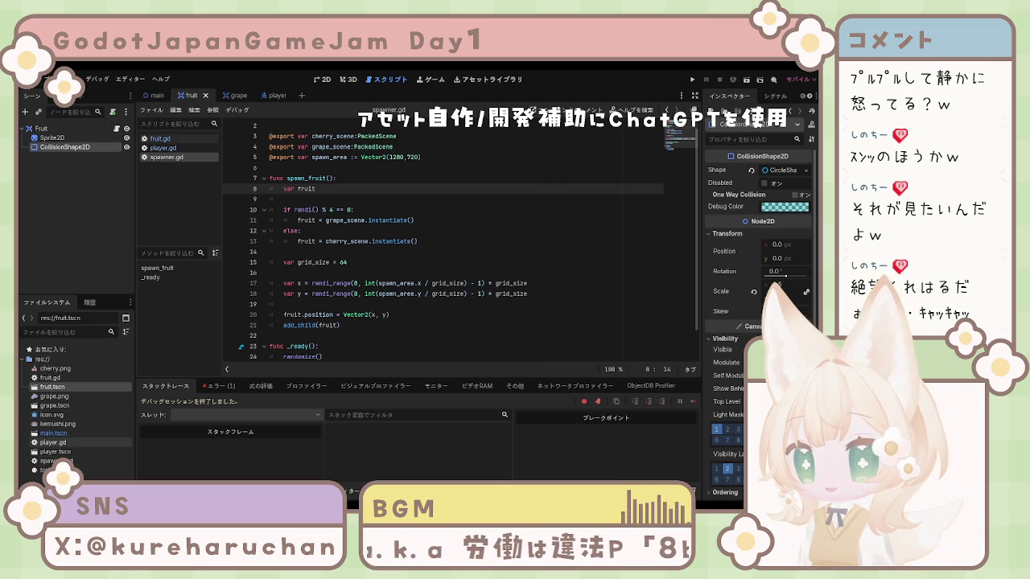
double_click(54, 433)
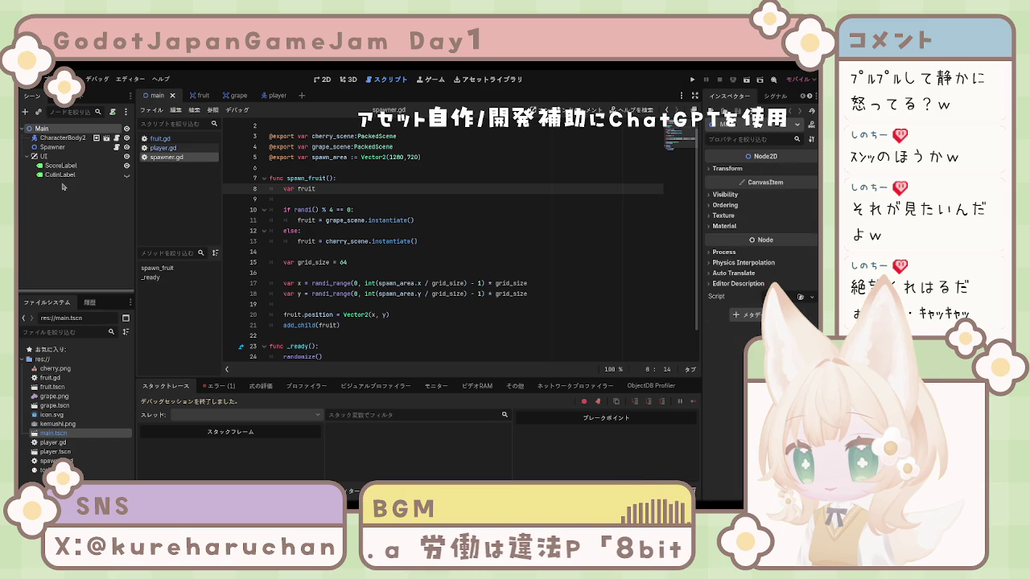
- Select the Spawner node, run the game to watch fruits spawn, then close it
click(58, 148)
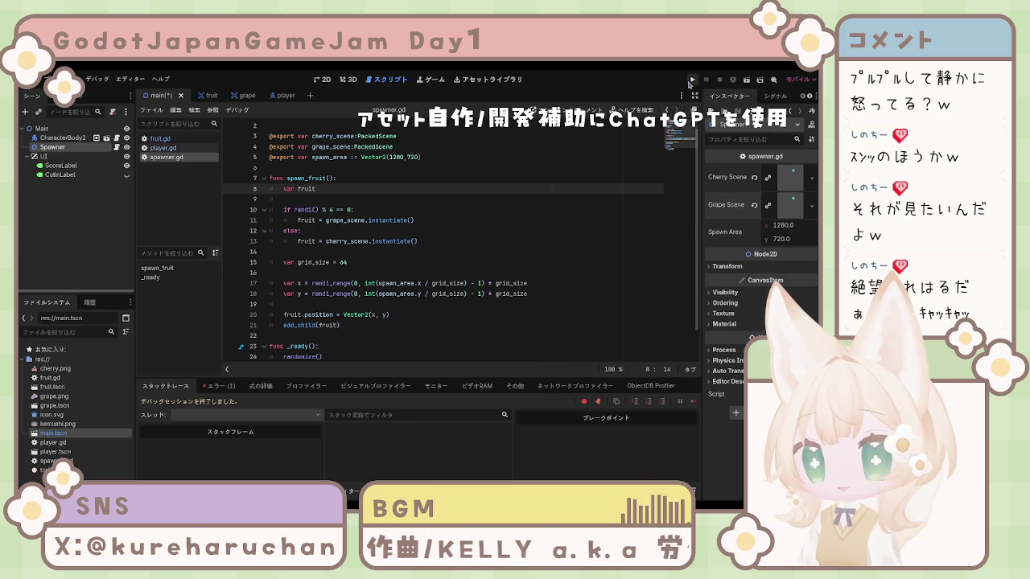
key(F5)
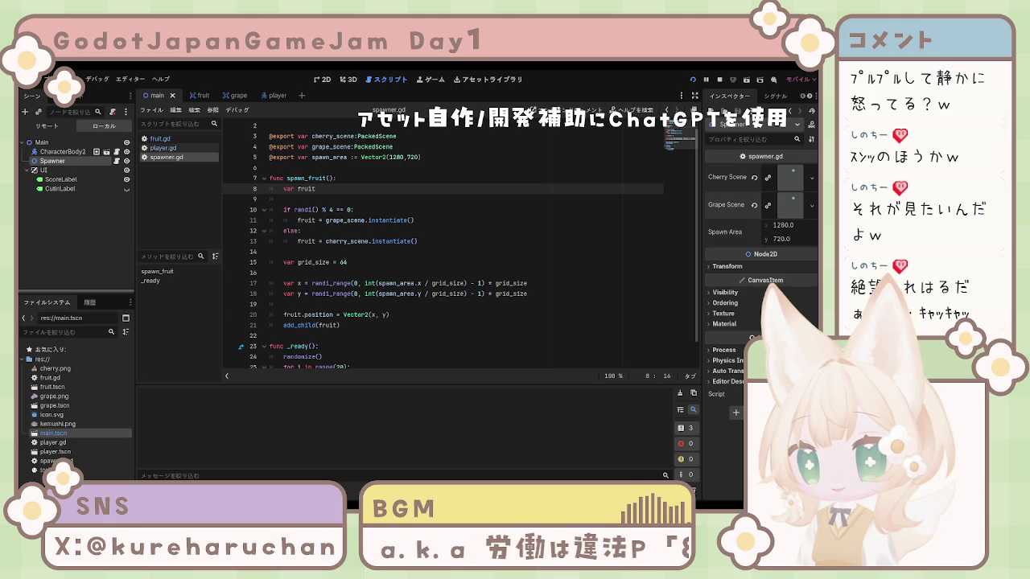
key(F5)
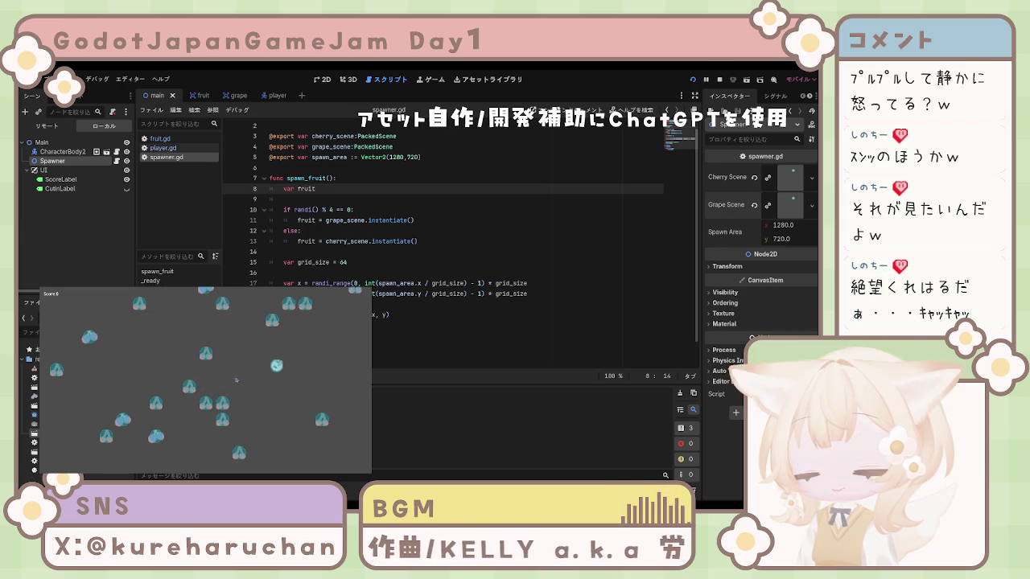
key(alt+F4)
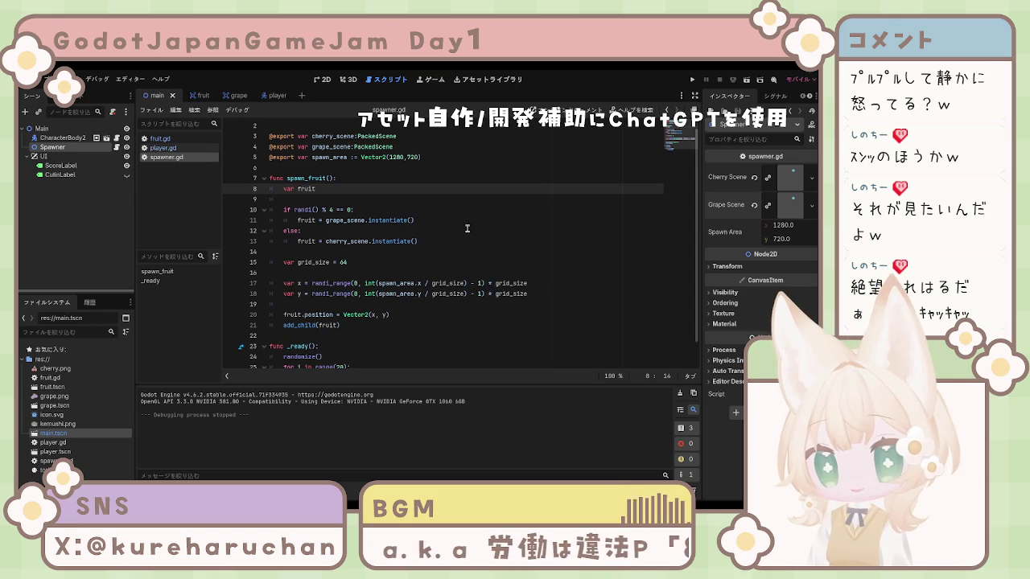
- View player.gd and fruit.gd, then click through the Spawner, CharacterBody2D and Main nodes
click(163, 148)
click(165, 139)
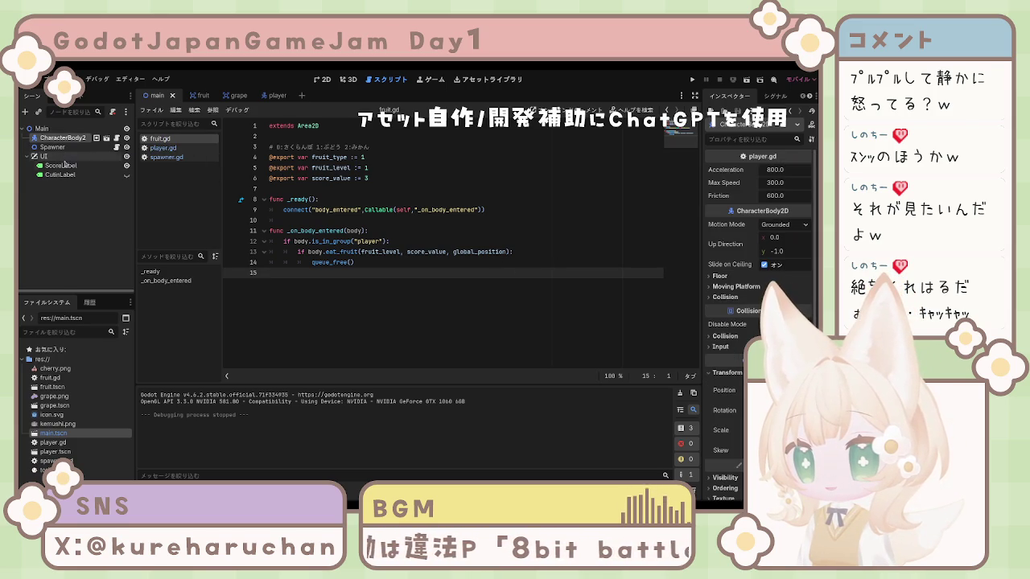
click(61, 145)
click(61, 139)
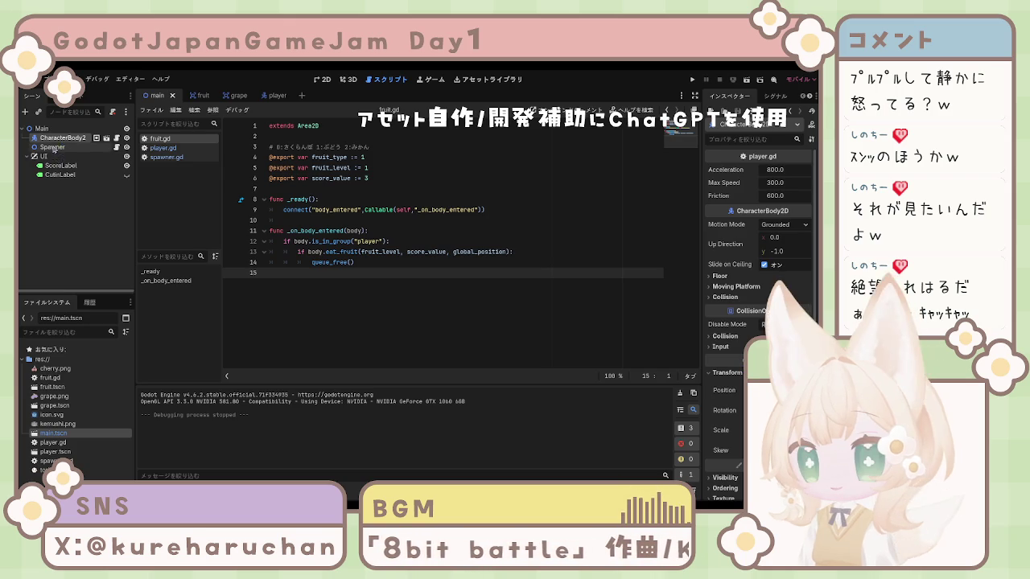
click(42, 129)
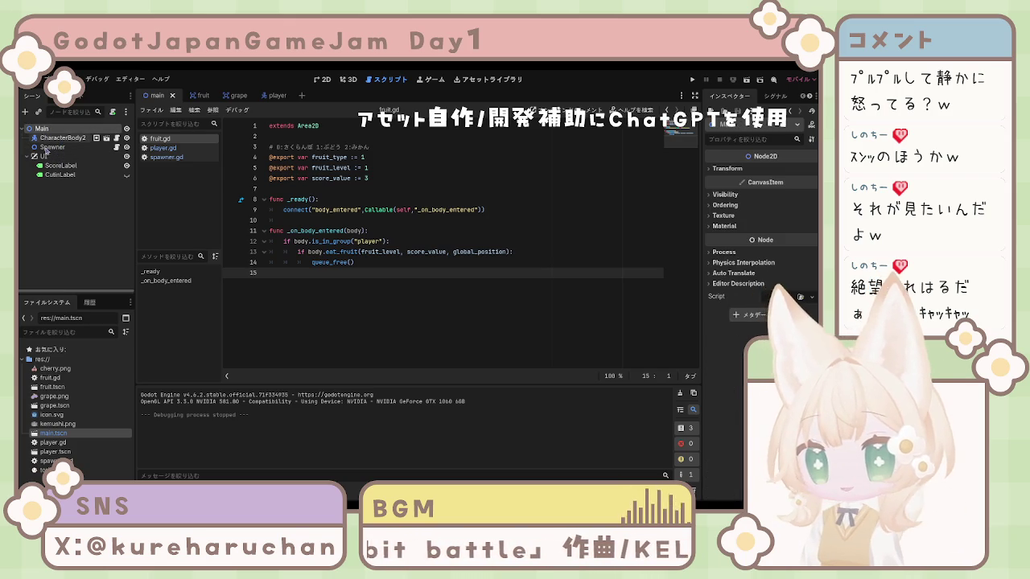
click(61, 137)
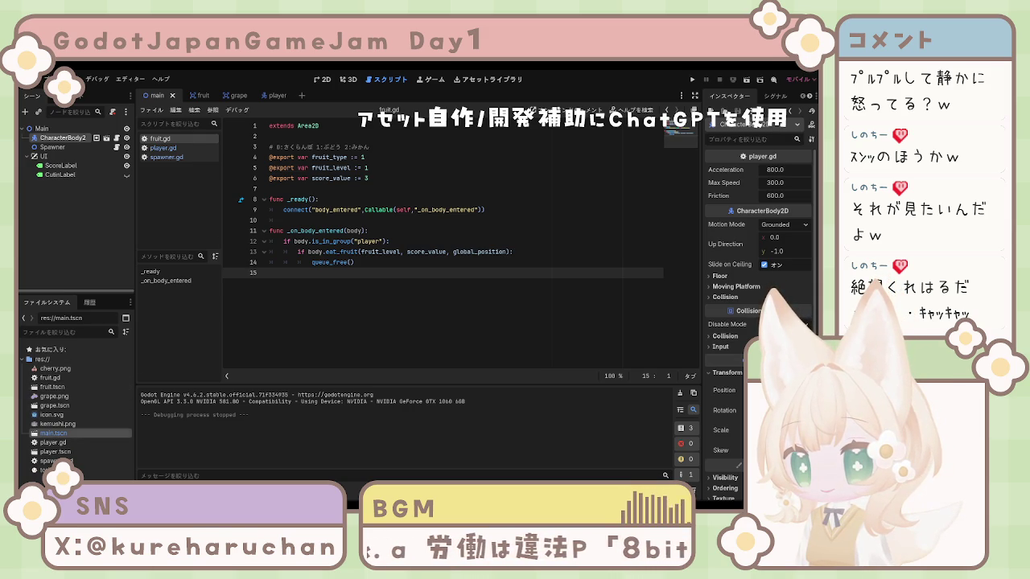
- Rename fruit.tscn to cherry.tscn, then select fruit.gd
click(53, 387)
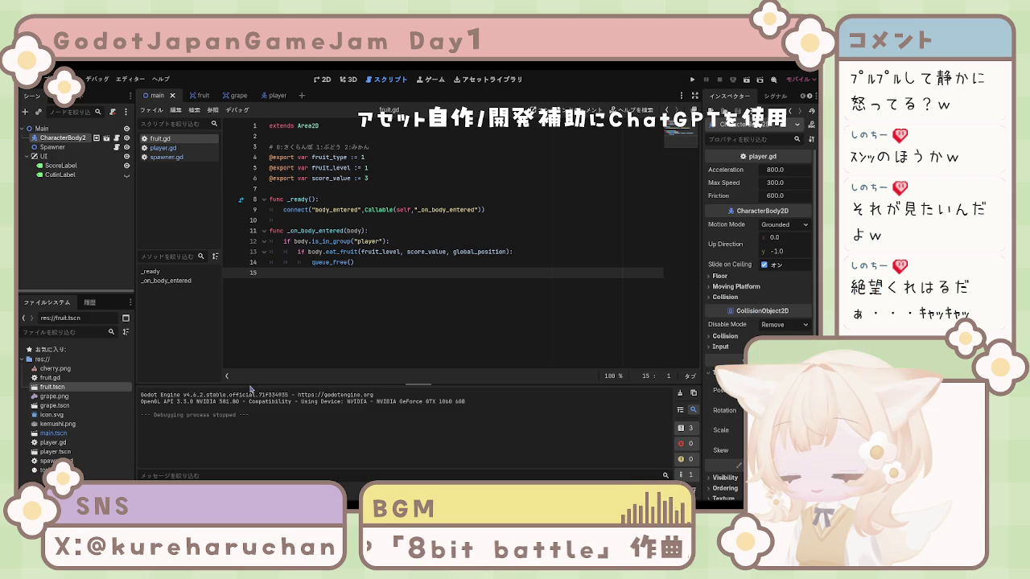
text(cherry)
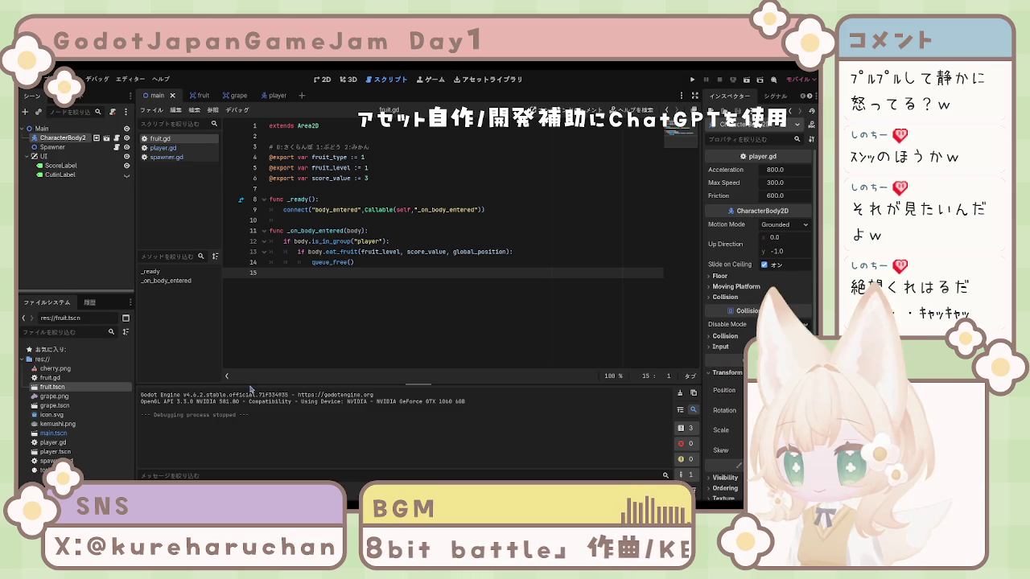
key(Return)
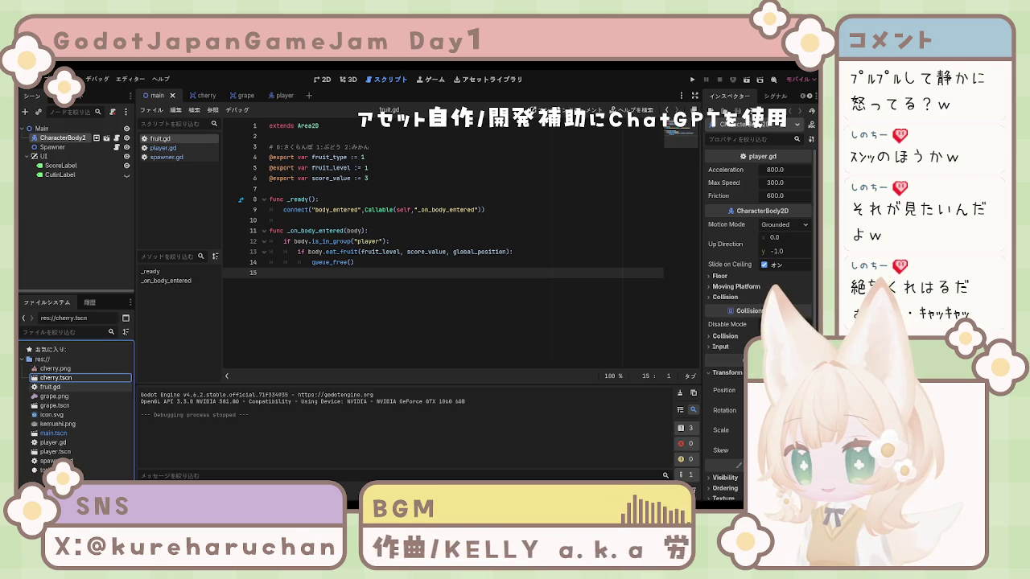
click(65, 388)
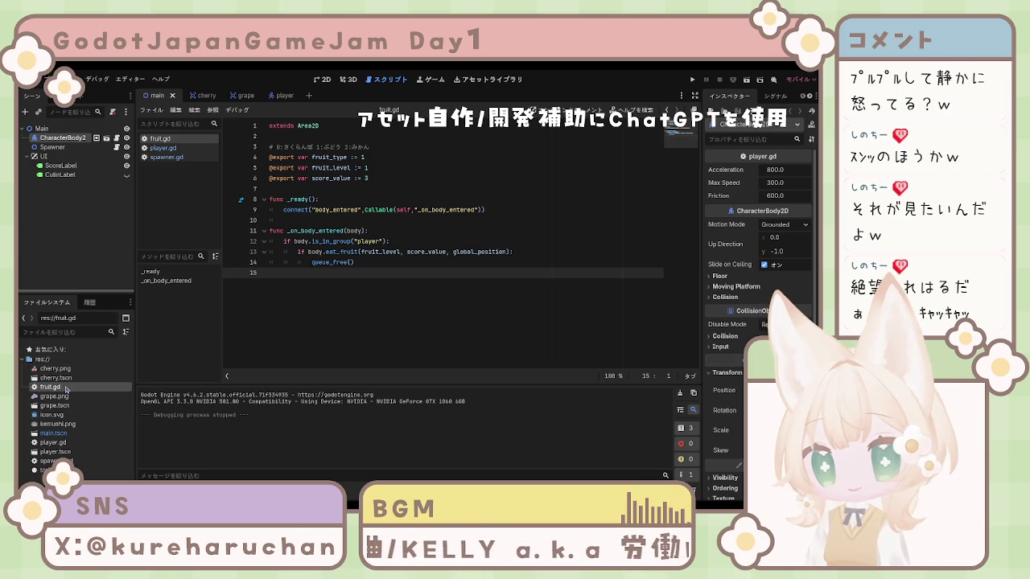
double_click(66, 388)
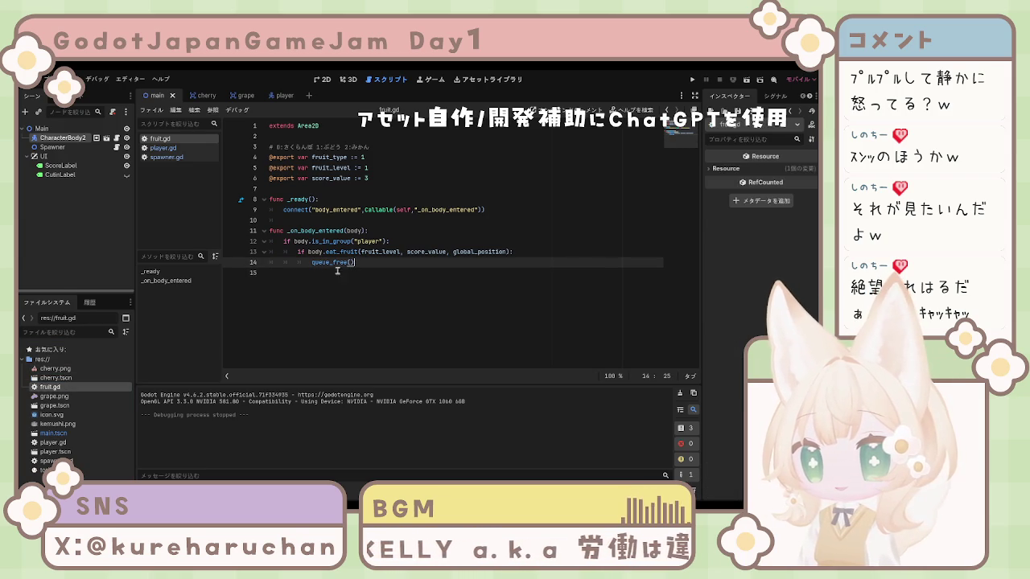
click(314, 191)
click(352, 263)
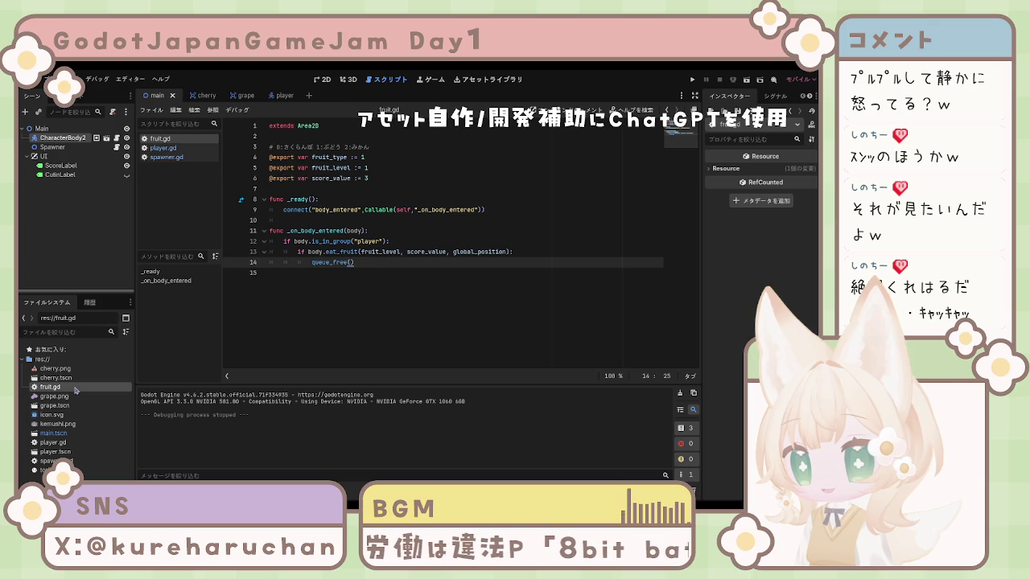
click(56, 396)
click(58, 405)
click(66, 415)
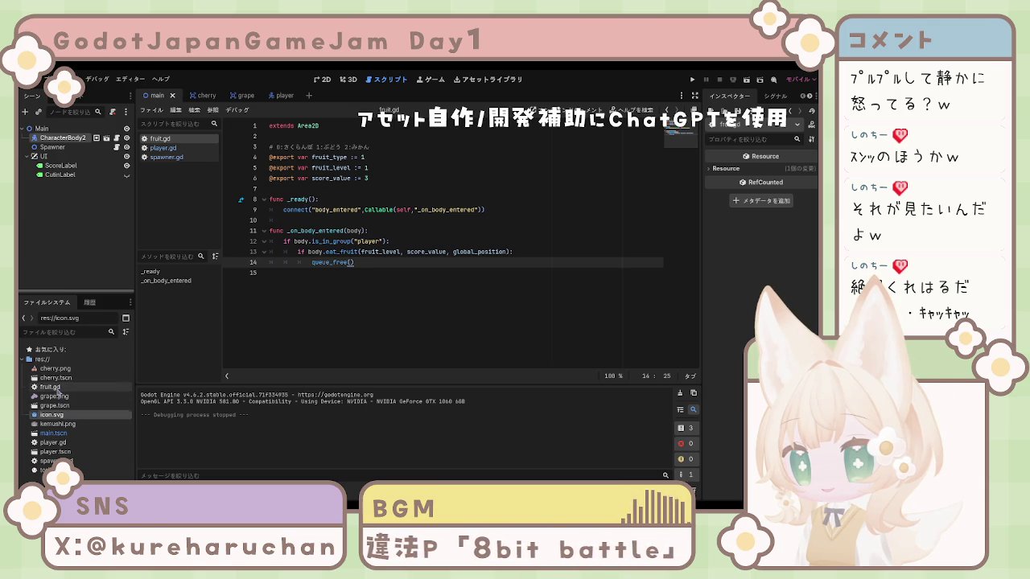
click(56, 388)
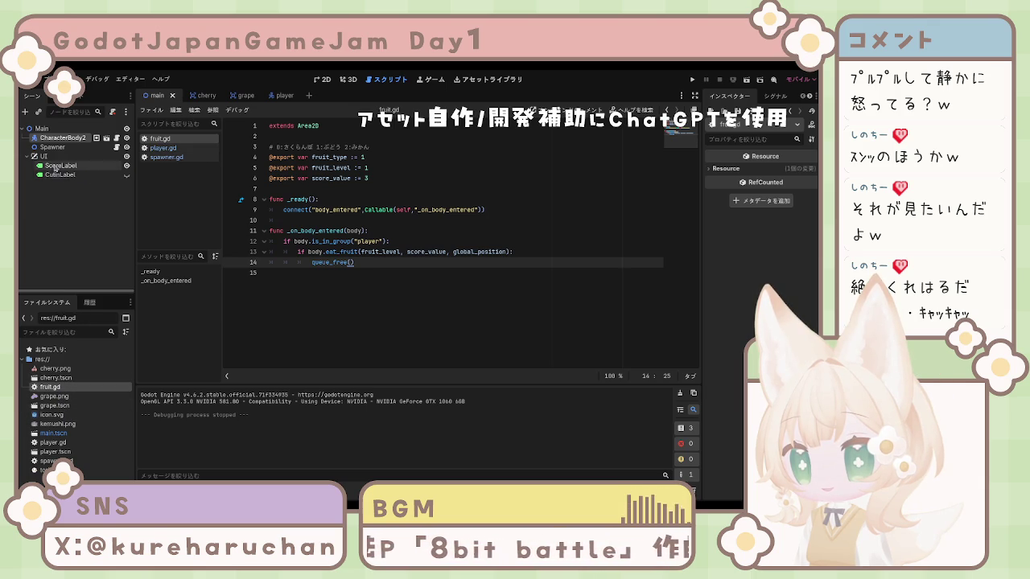
click(165, 140)
key(Down)
key(Down)
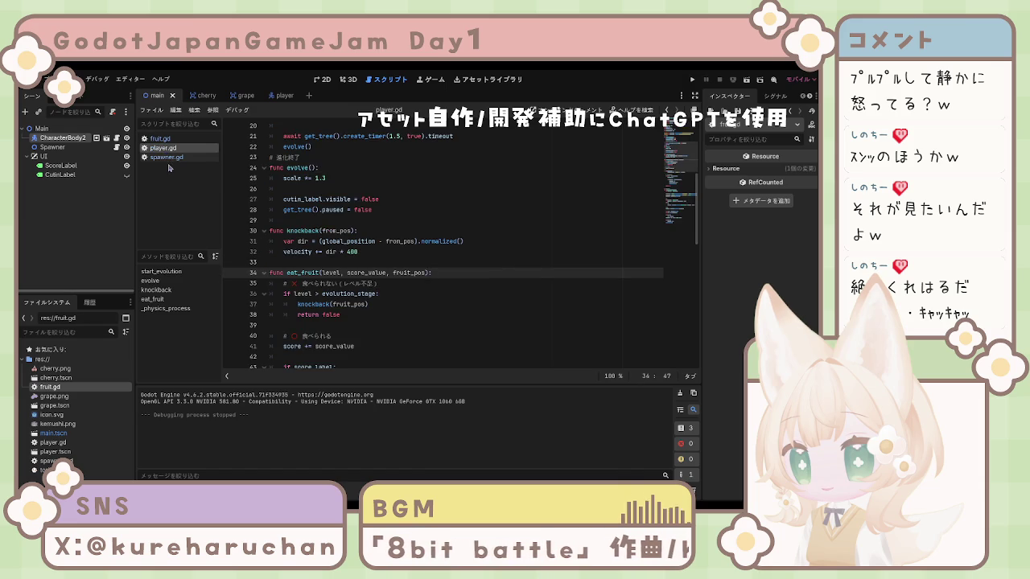
click(165, 140)
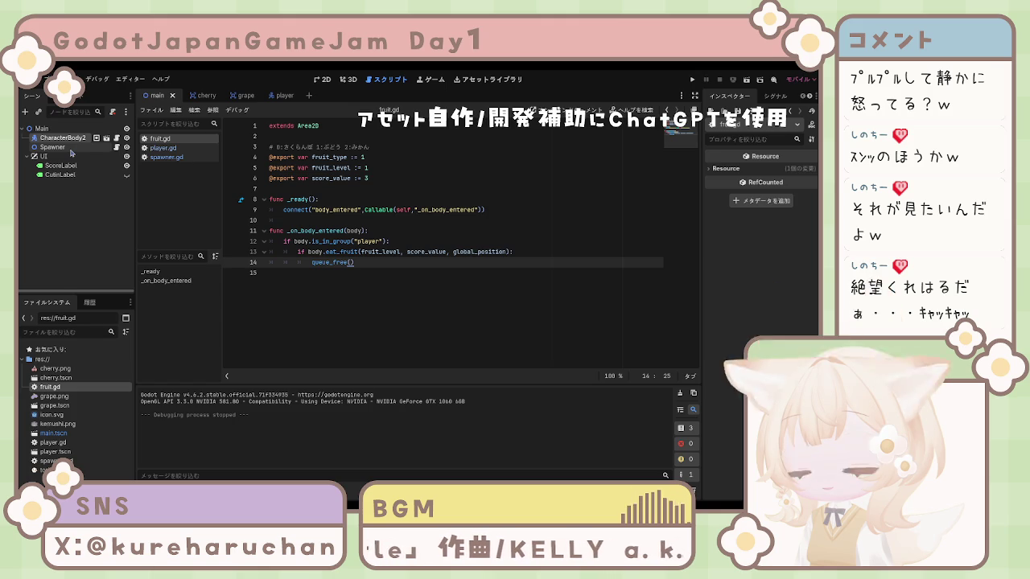
click(71, 150)
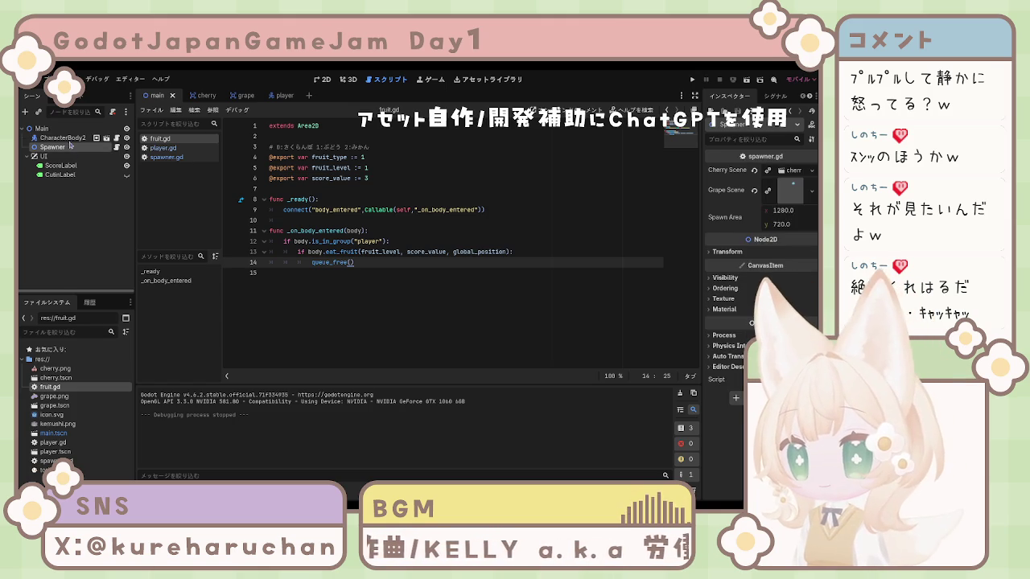
- On the cherry Fruit node set Score Value 1, Fruit Level 0, Fruit Type 0, then save
click(193, 96)
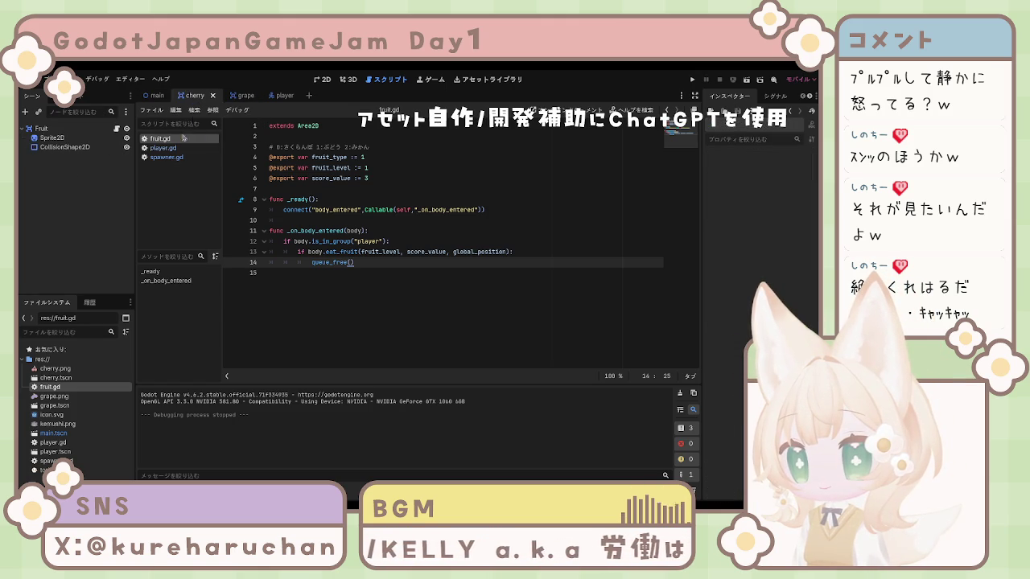
click(49, 128)
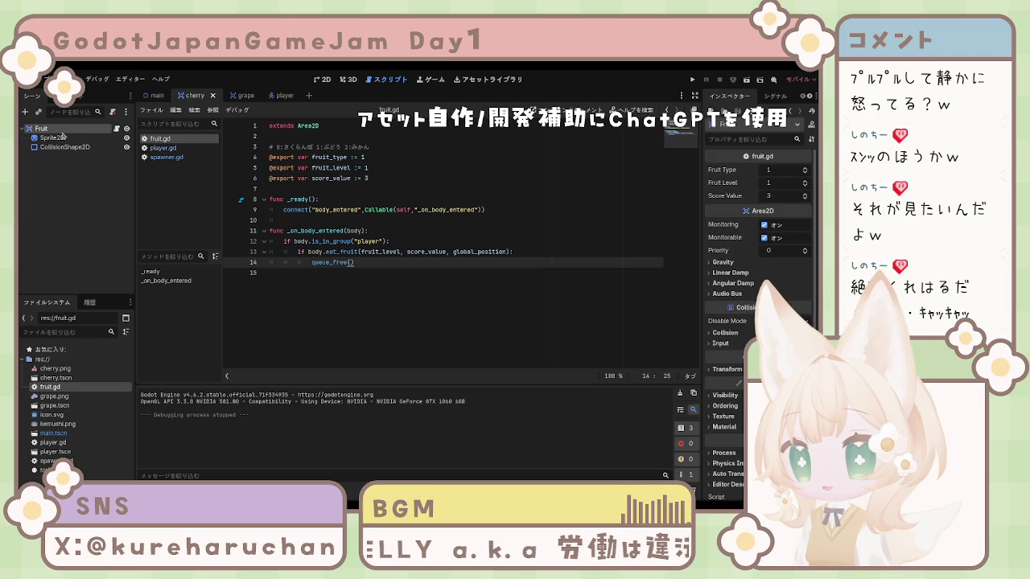
click(775, 196)
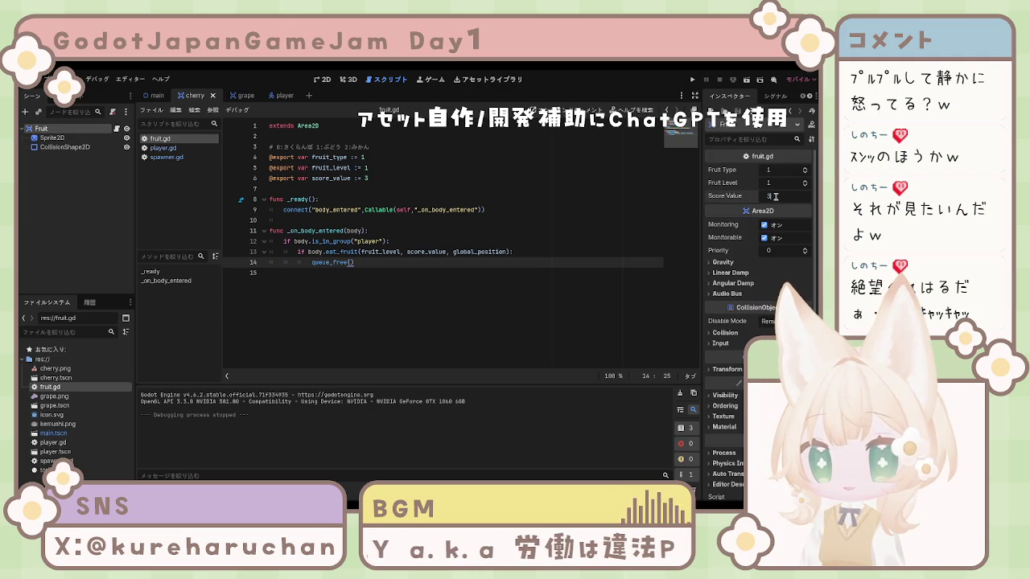
text(1)
click(782, 184)
key(BackSpace)
click(781, 169)
key(BackSpace)
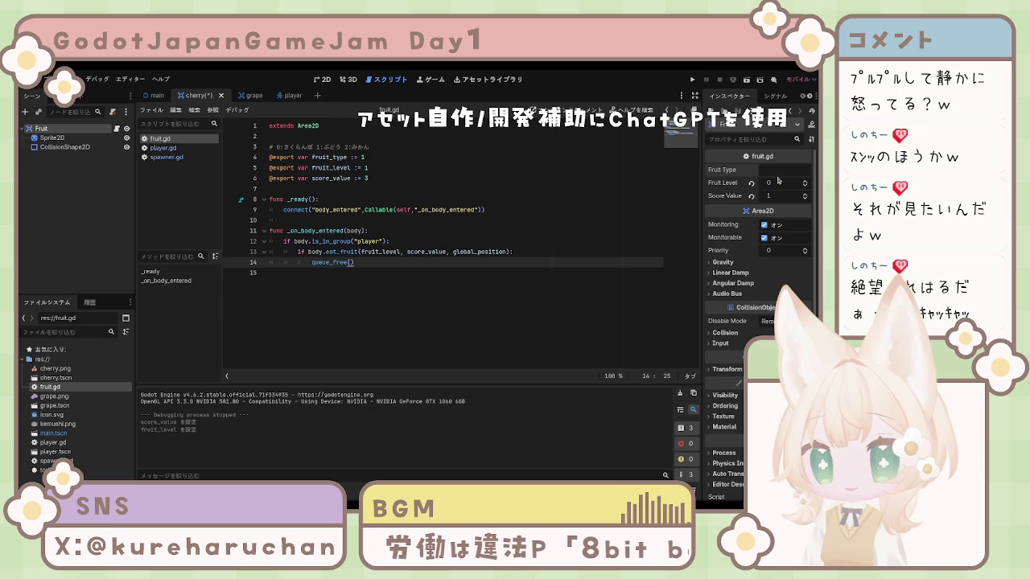
text(0)
click(606, 191)
key(ctrl+s)
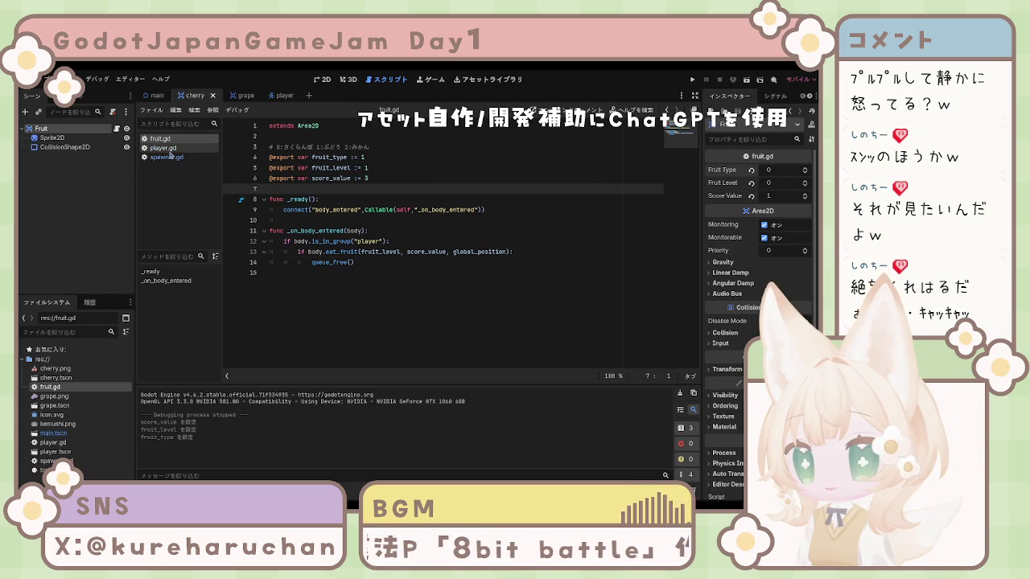
click(382, 178)
key(BackSpace)
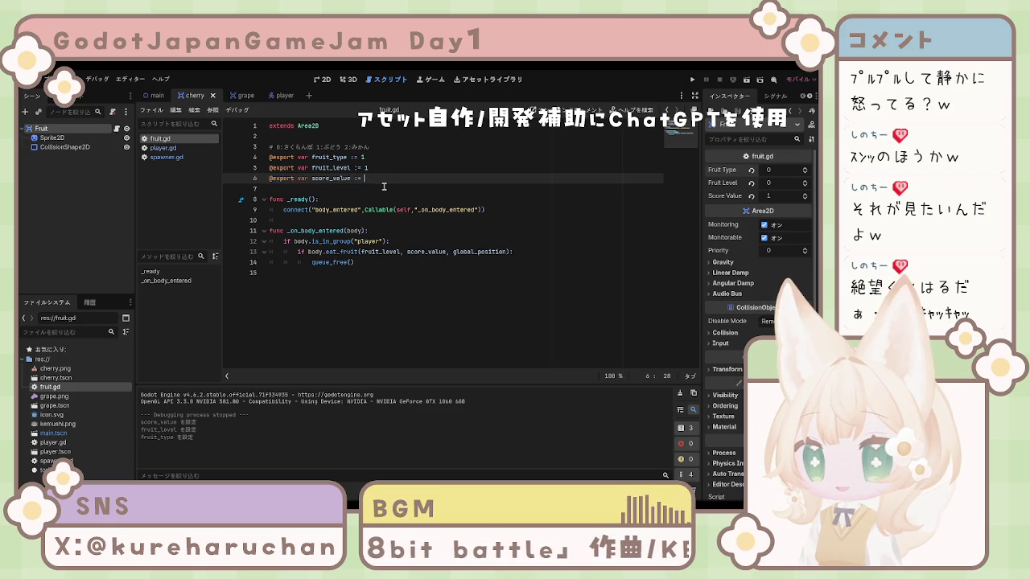
text(1)
click(374, 173)
key(BackSpace)
text(0)
click(373, 163)
text(1)
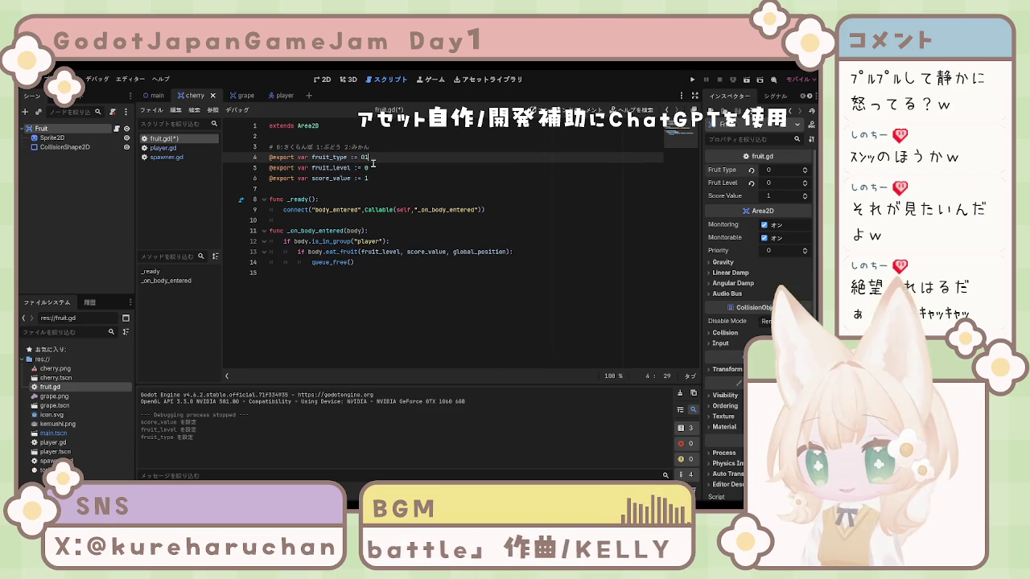
key(BackSpace)
click(378, 170)
key(ctrl+s)
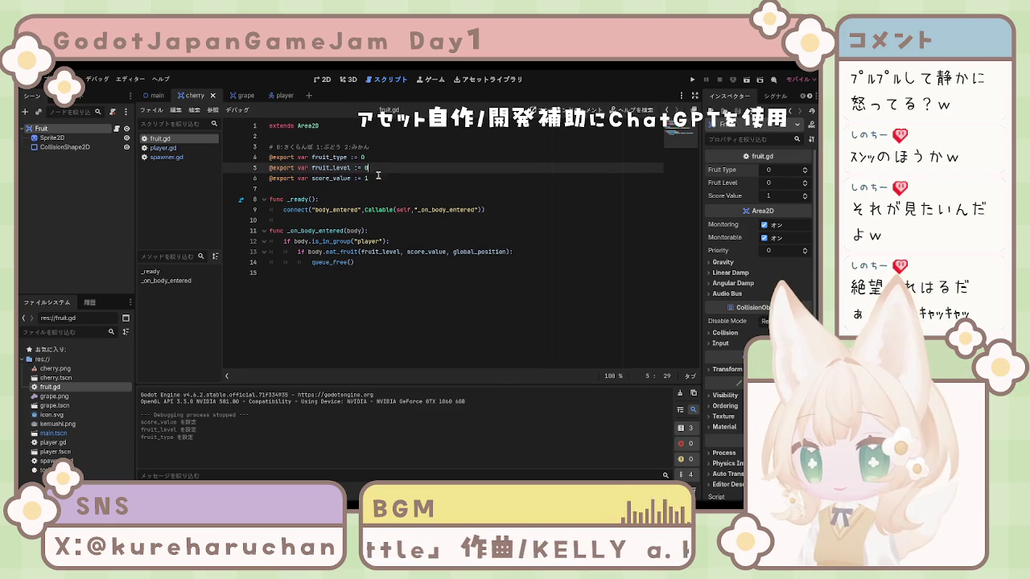
click(239, 97)
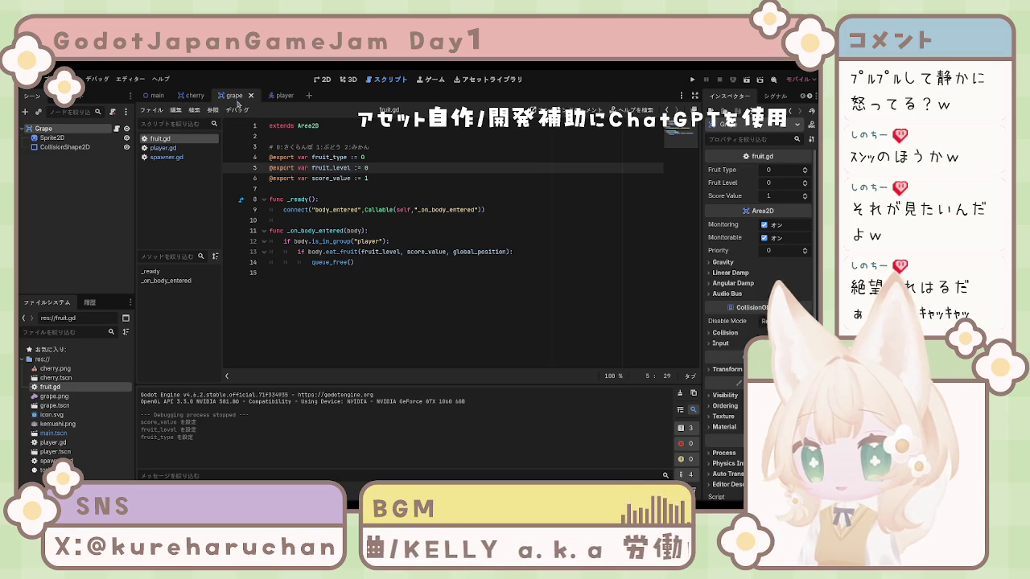
- Switch between the grape and cherry scenes, ending on the cherry scene
click(402, 225)
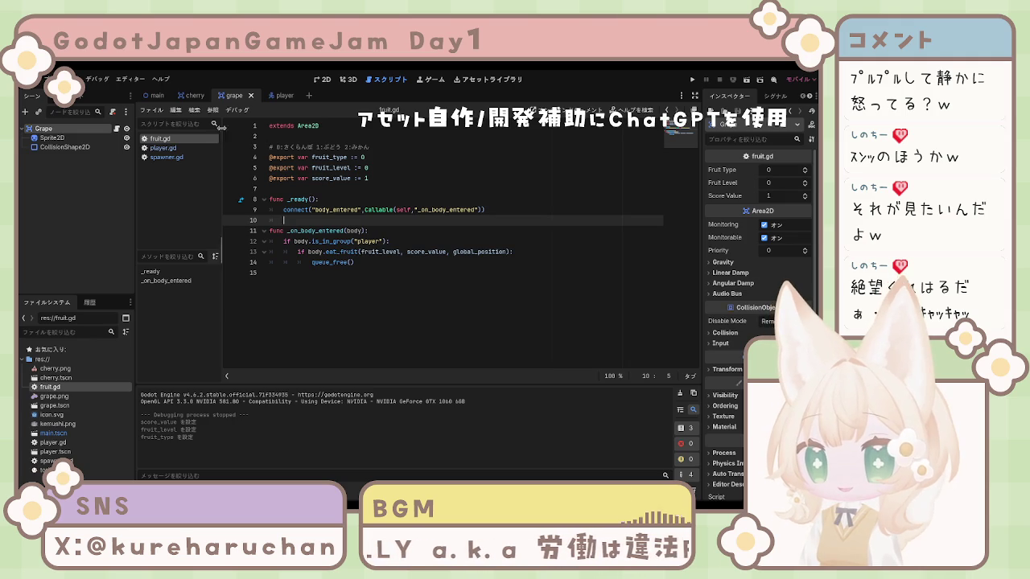
click(216, 97)
click(235, 96)
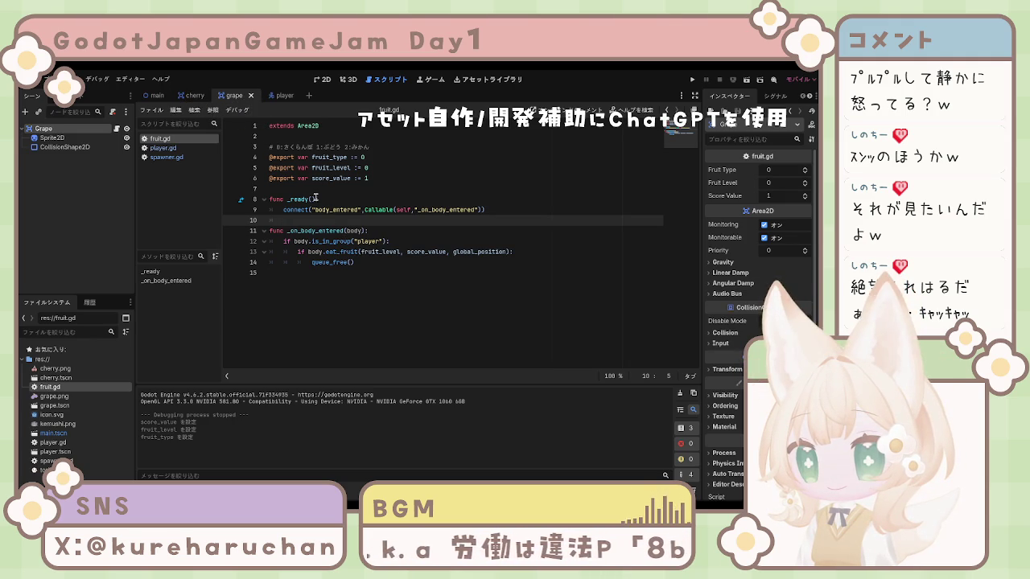
click(196, 96)
click(238, 98)
click(195, 96)
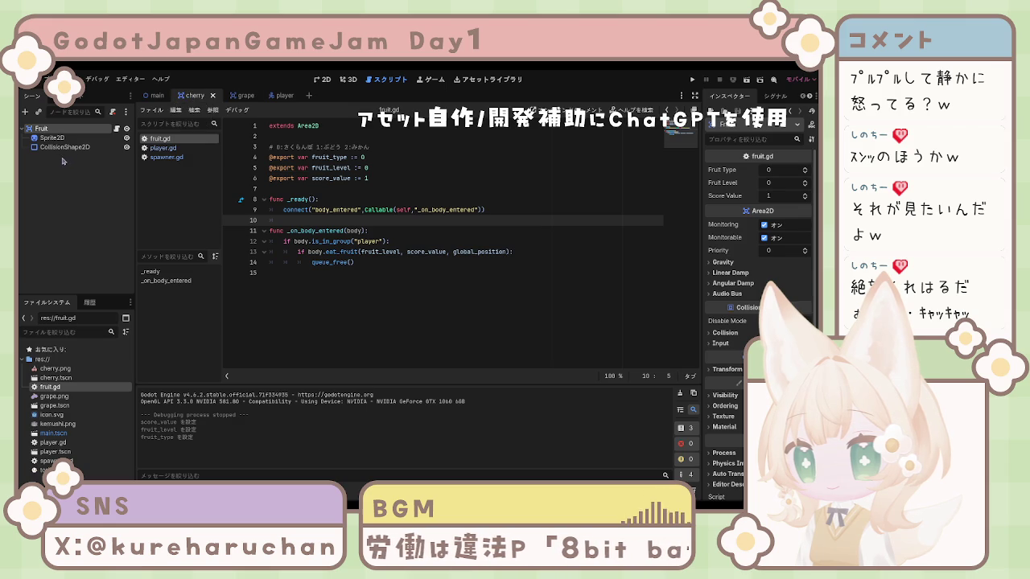
- Rename the cherry scene's Fruit root node to 'Cherry' and save the scene
click(90, 128)
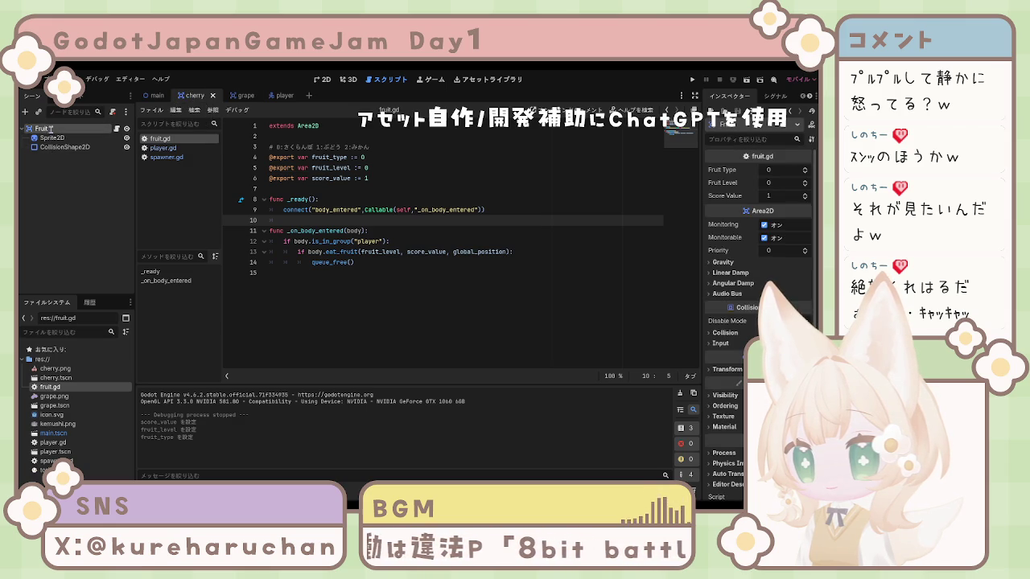
double_click(93, 127)
text(Cherry)
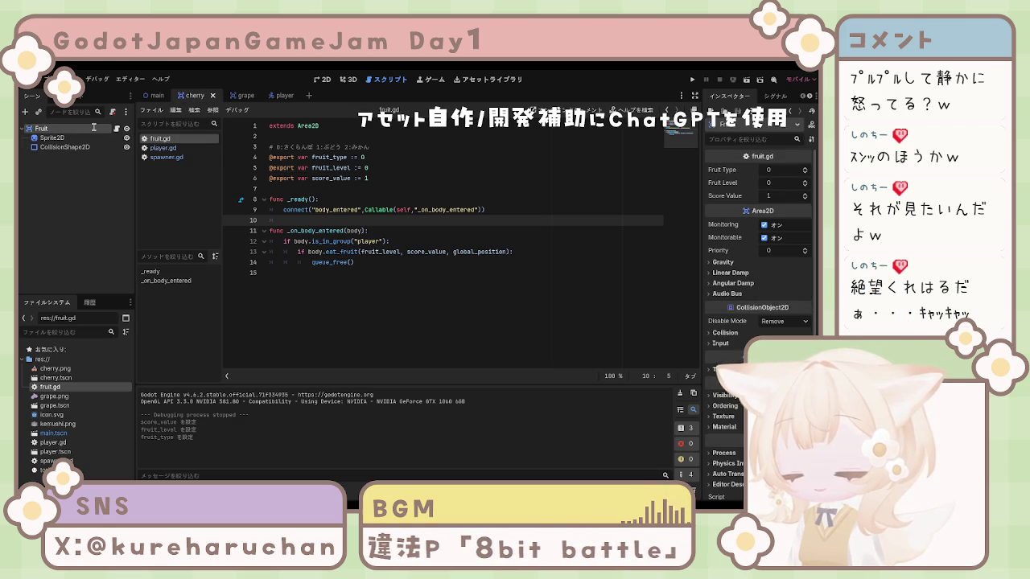
key(Return)
key(ctrl+s)
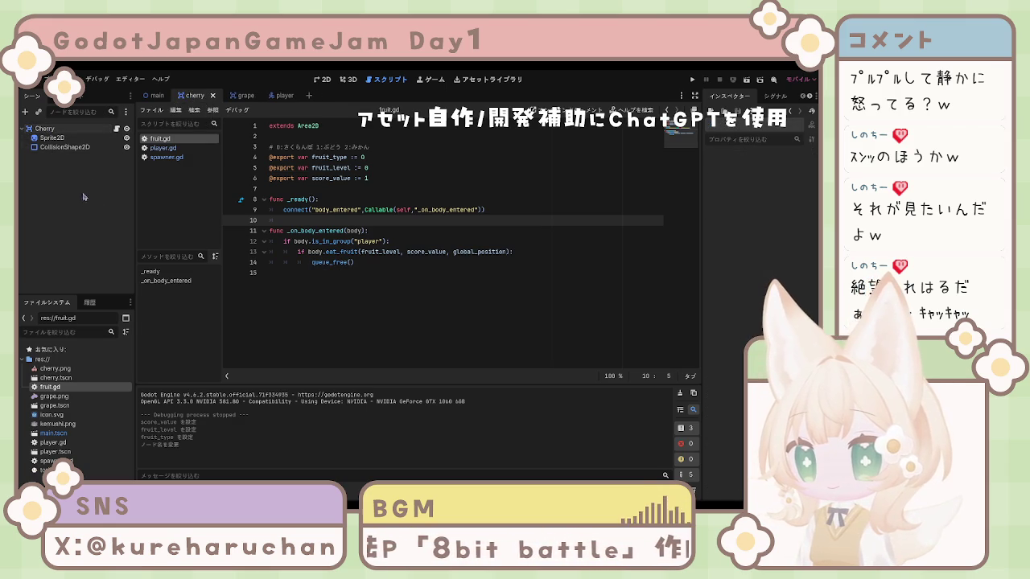
- Test-run the game with F5, then stop it with F8
key(F5)
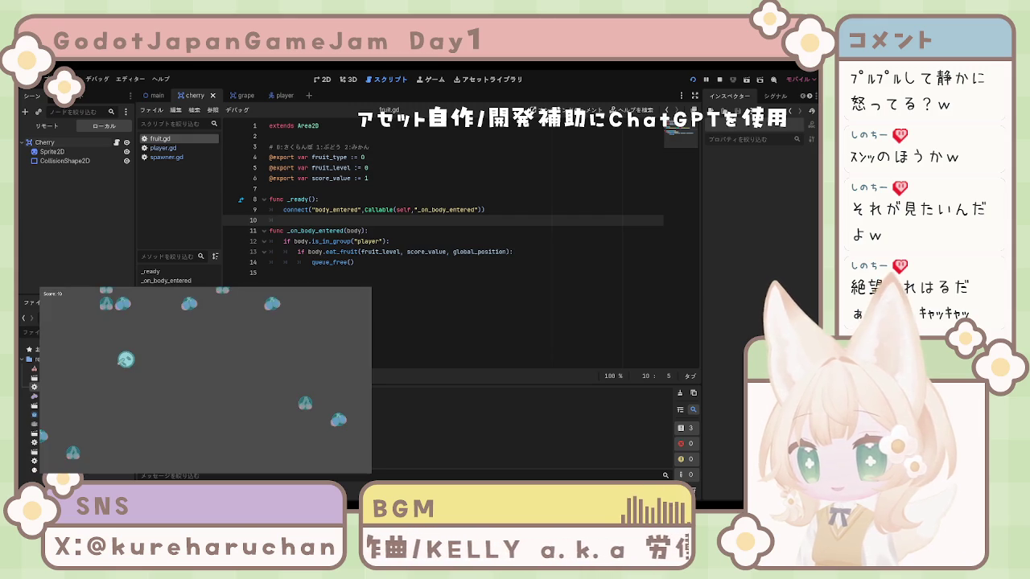
key(F8)
click(503, 333)
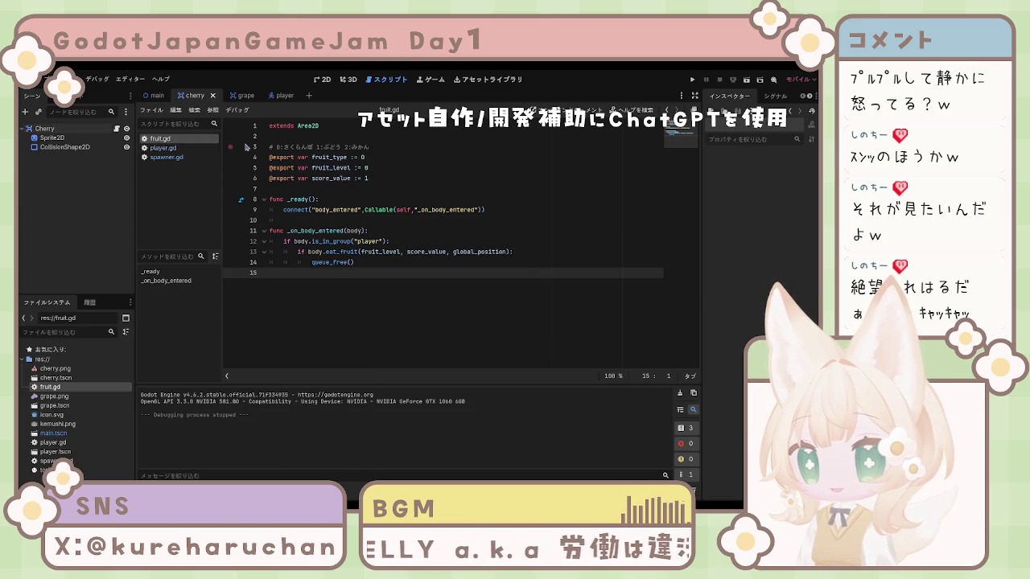
- Inspect the Cherry root node's values, compare the cherry and grape scenes, and finish on grape
click(418, 178)
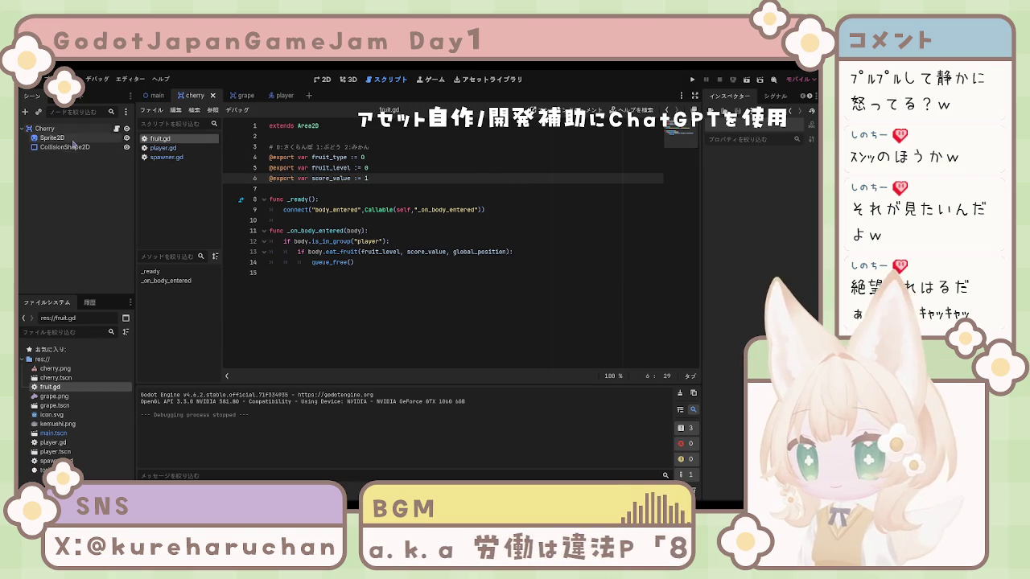
click(48, 130)
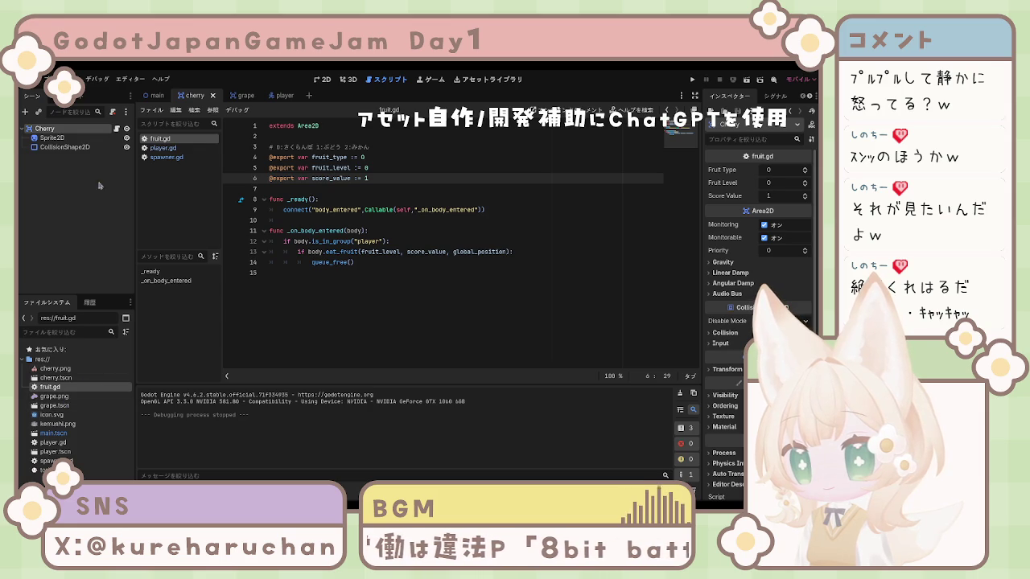
click(237, 96)
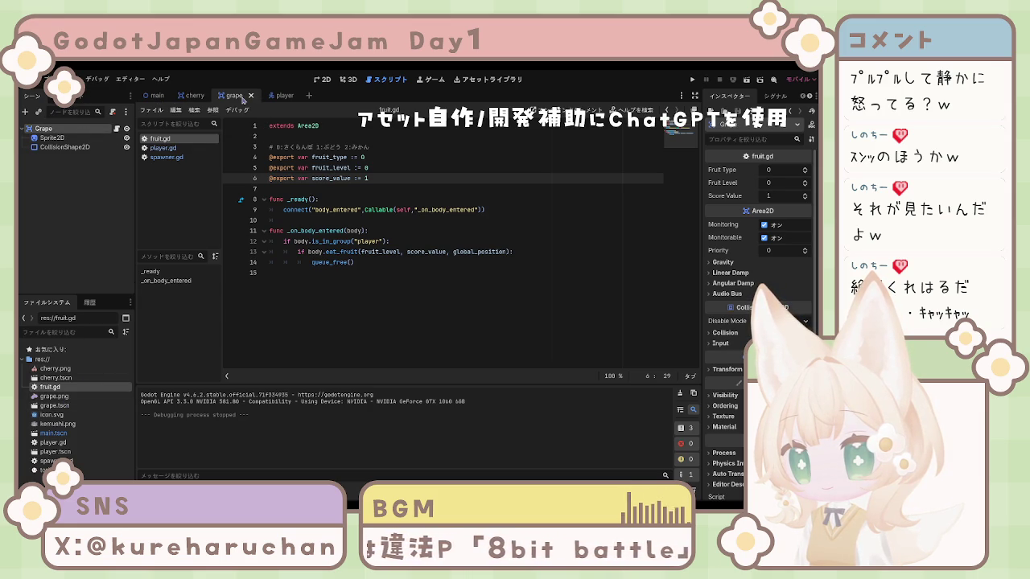
click(198, 98)
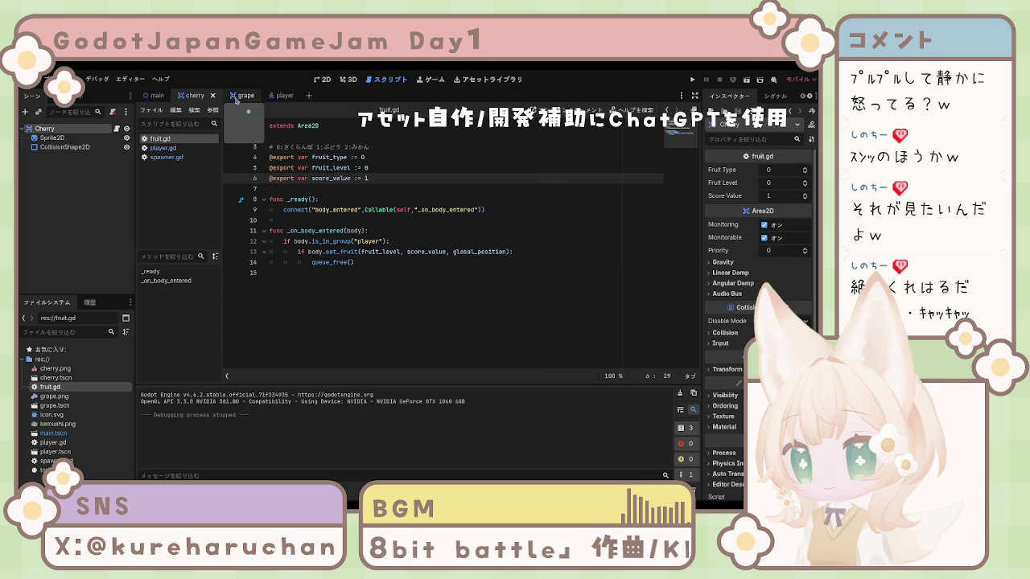
click(236, 98)
click(191, 97)
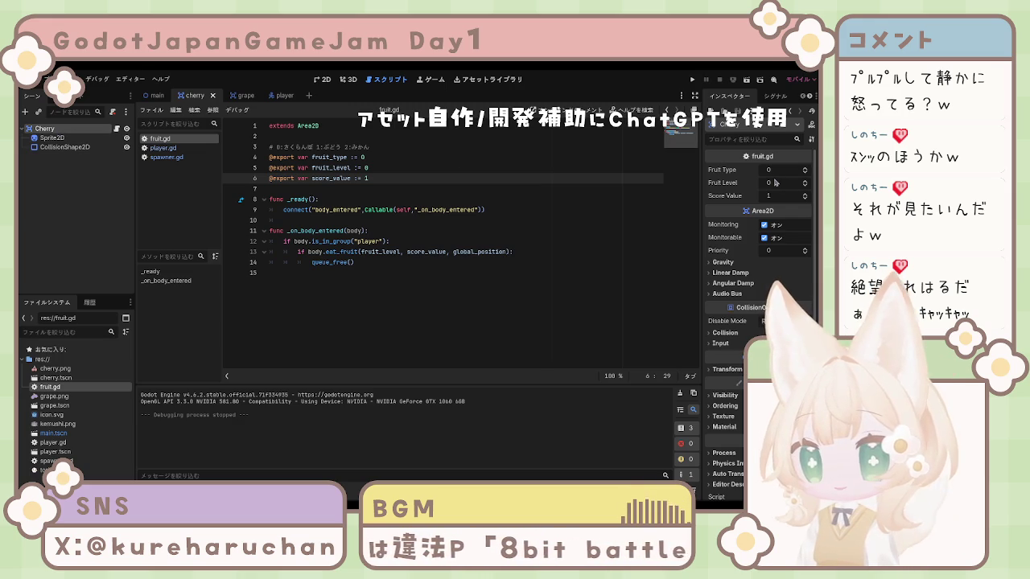
click(230, 96)
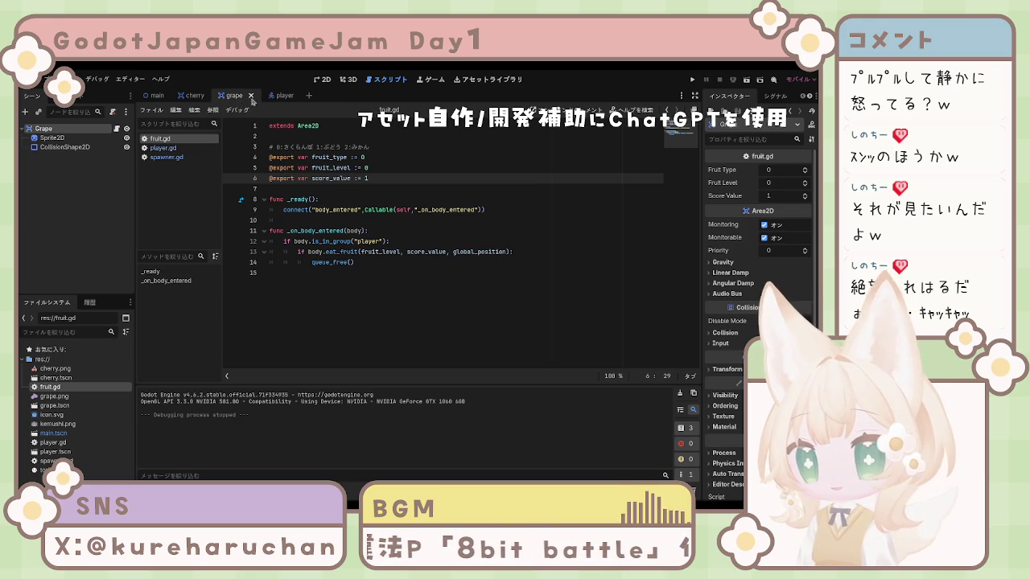
- Set the grape's Score Value to 3, Fruit Level to 1 and Fruit Type to 1, and save
click(788, 196)
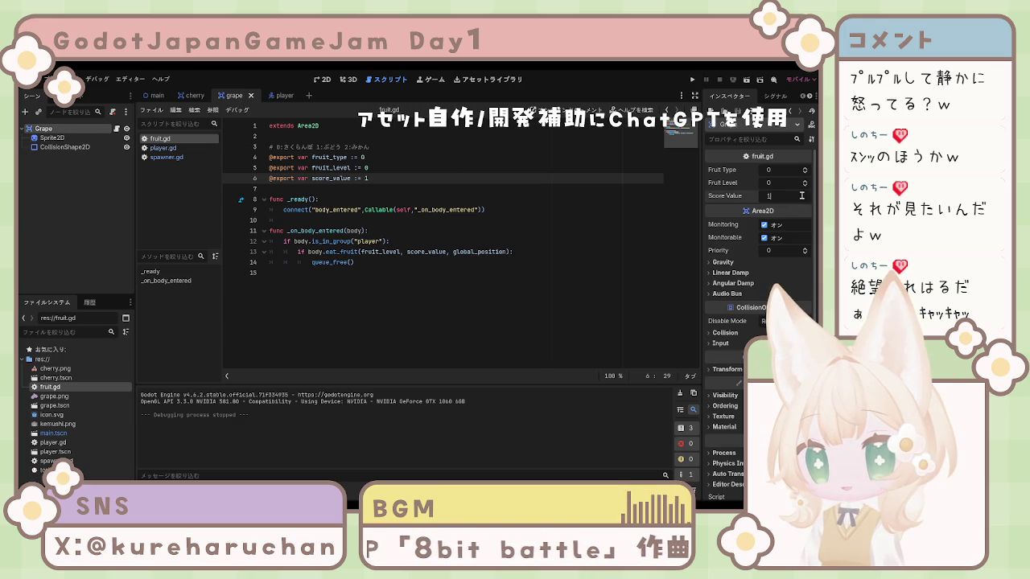
click(803, 195)
text(3)
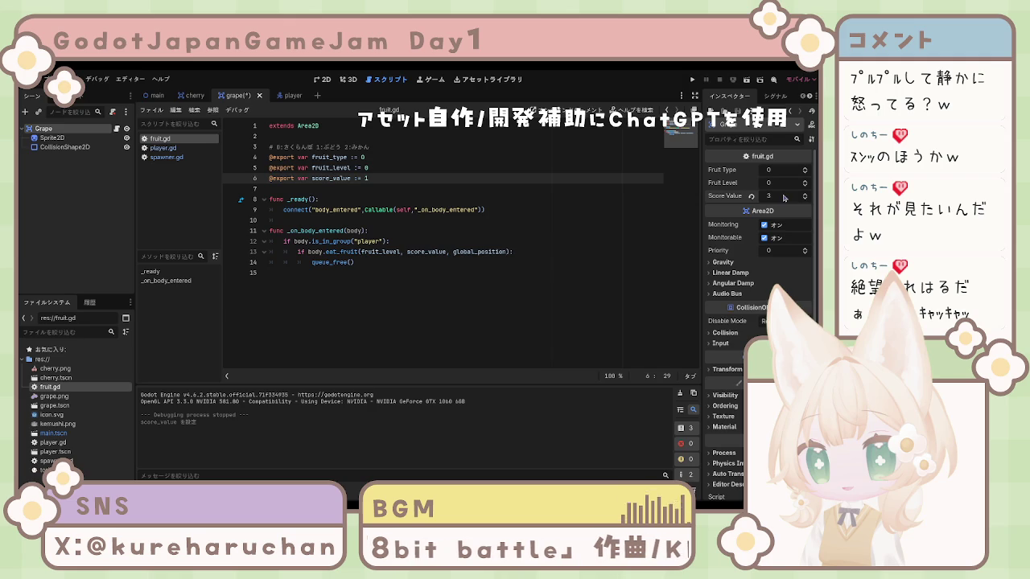
key(ctrl+s)
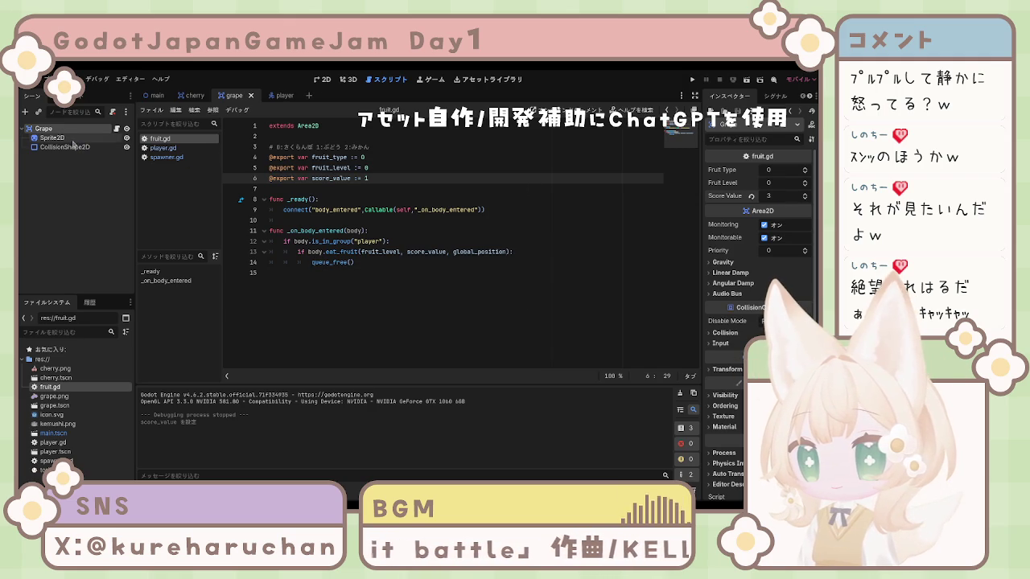
click(195, 96)
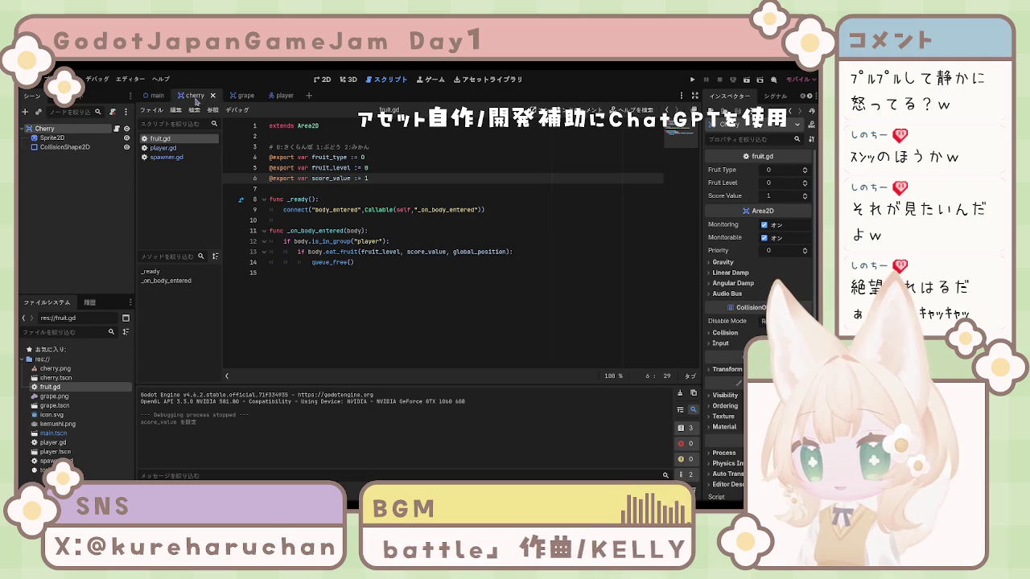
click(240, 96)
click(803, 194)
click(804, 182)
click(804, 170)
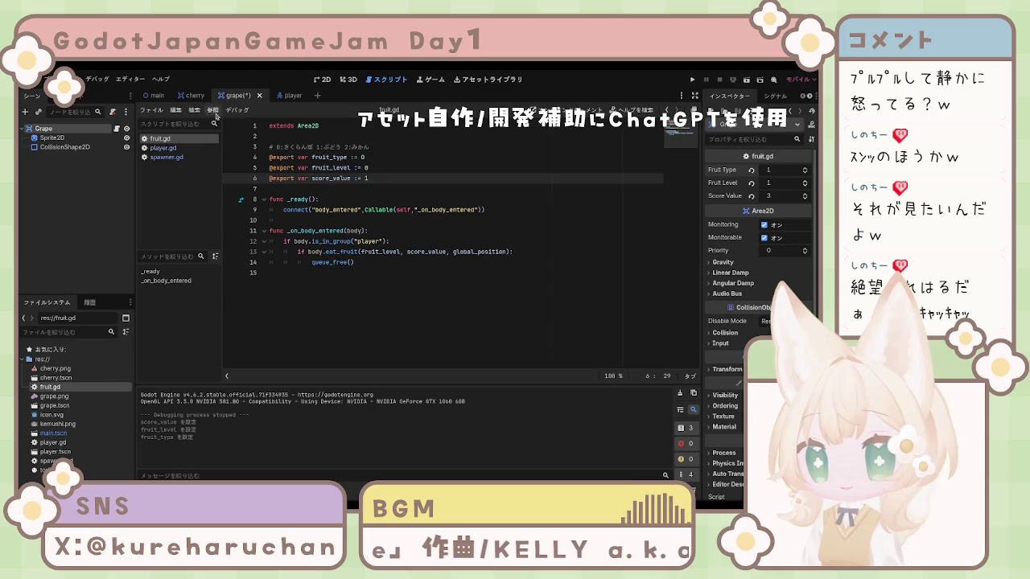
key(ctrl+s)
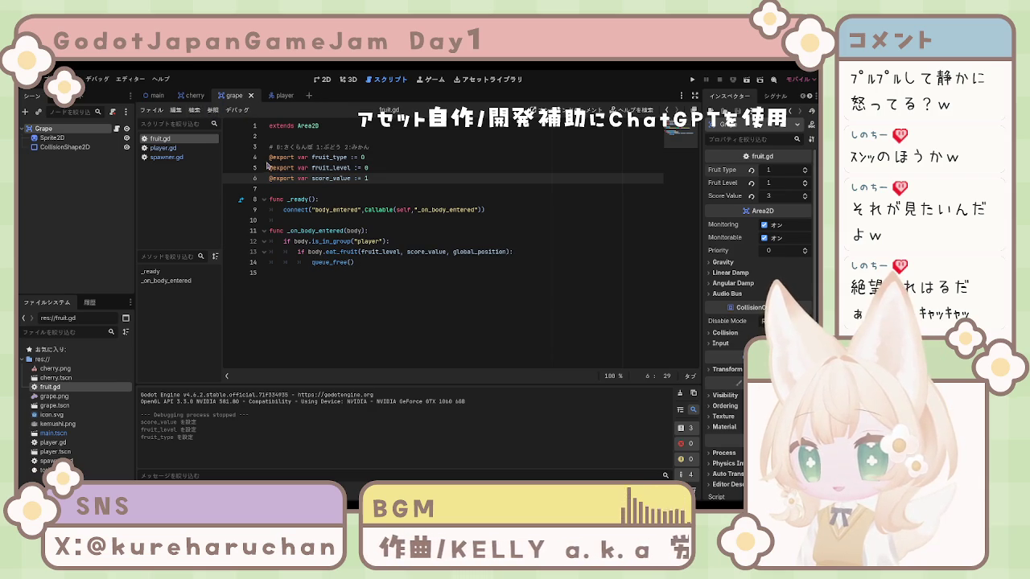
- Compare the cherry and grape values, then run the game from the cherry scene
click(192, 96)
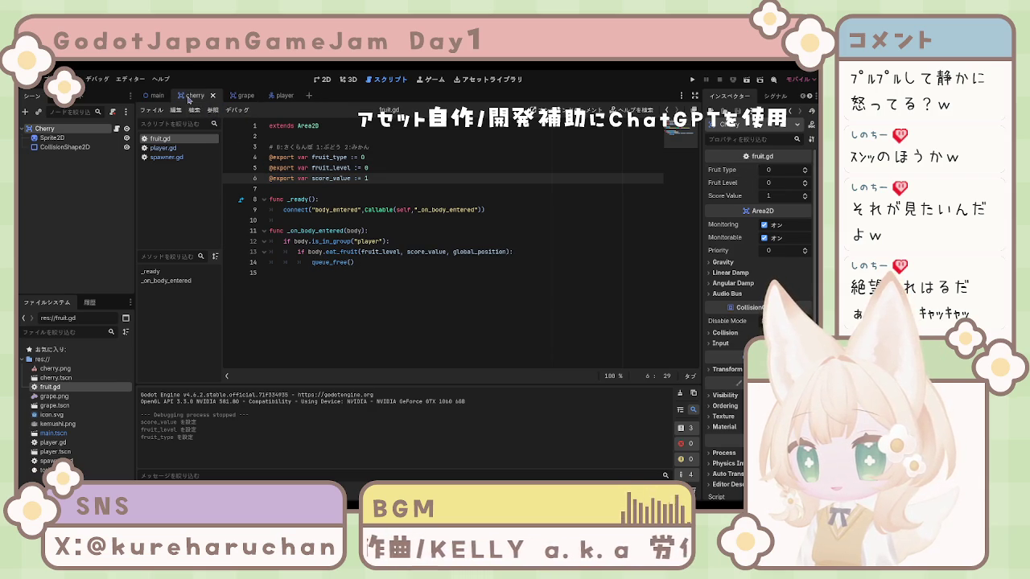
click(240, 97)
click(191, 96)
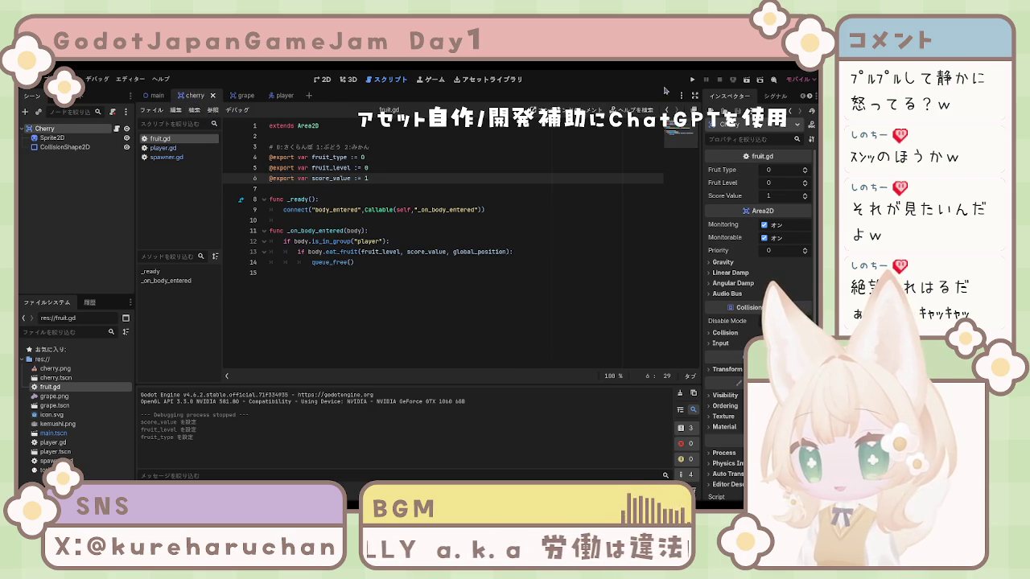
click(690, 80)
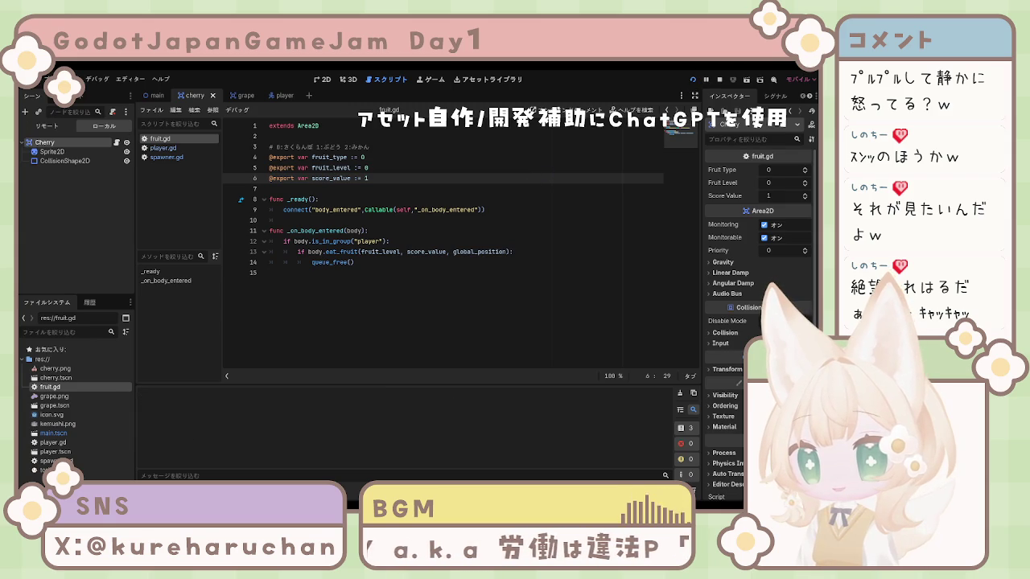